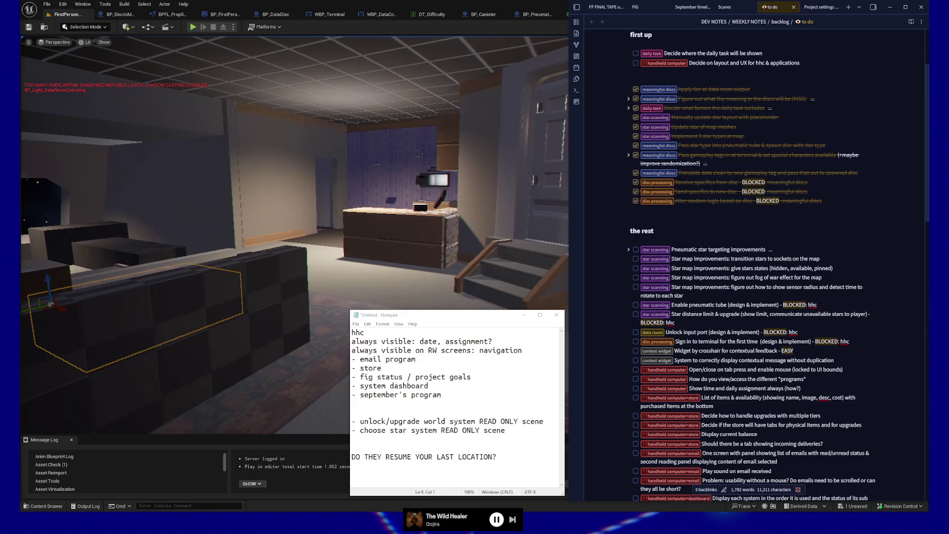
Bring the Unreal Garden Common UI article window in front of the editor and shift it left.
{"action": "key", "text": "alt+Tab"}
{"action": "left_click_drag", "start_coordinate": [564, 9], "coordinate": [444, 8]}
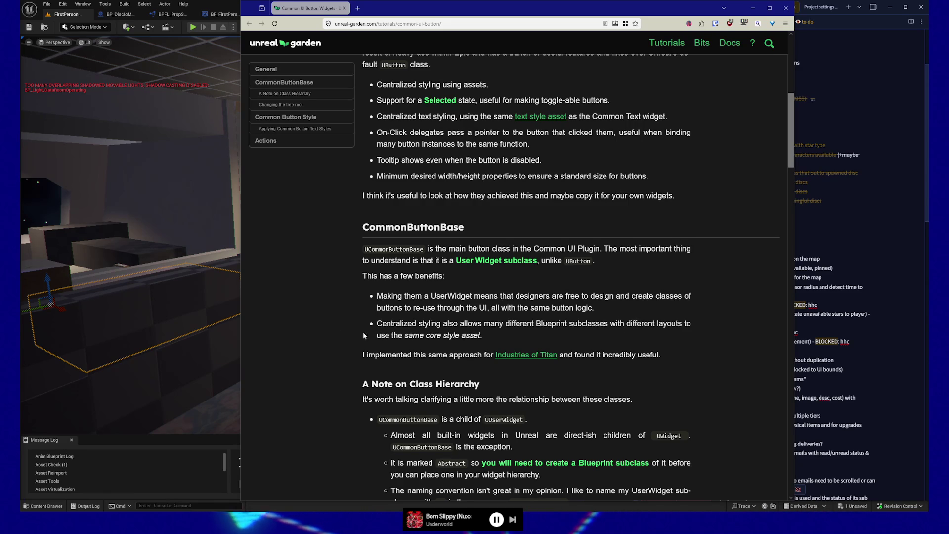
Read down to the CommonButtonBase section, briefly highlighting a phrase, then return to the editor.
{"action": "scroll", "coordinate": [375, 334], "scroll_direction": "down", "scroll_amount": 3}
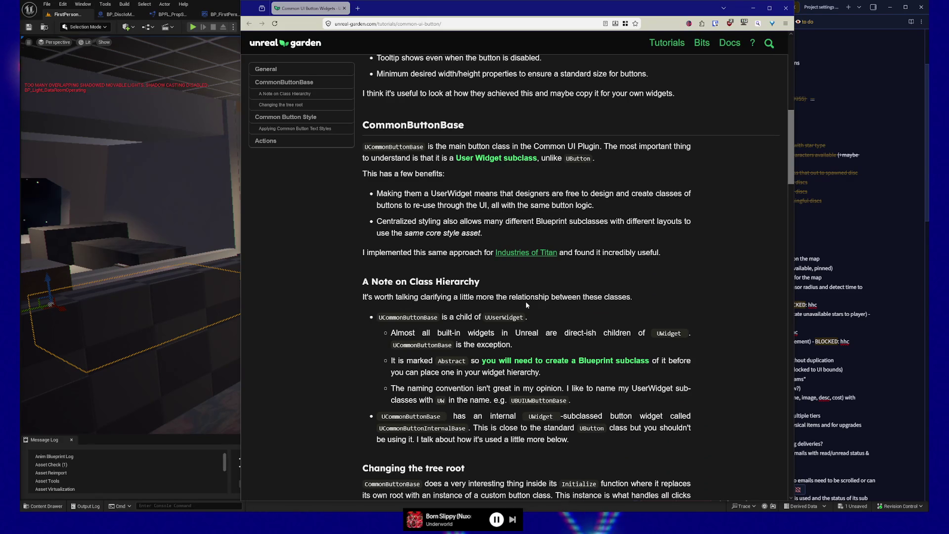
{"action": "left_click_drag", "start_coordinate": [396, 296], "coordinate": [450, 297]}
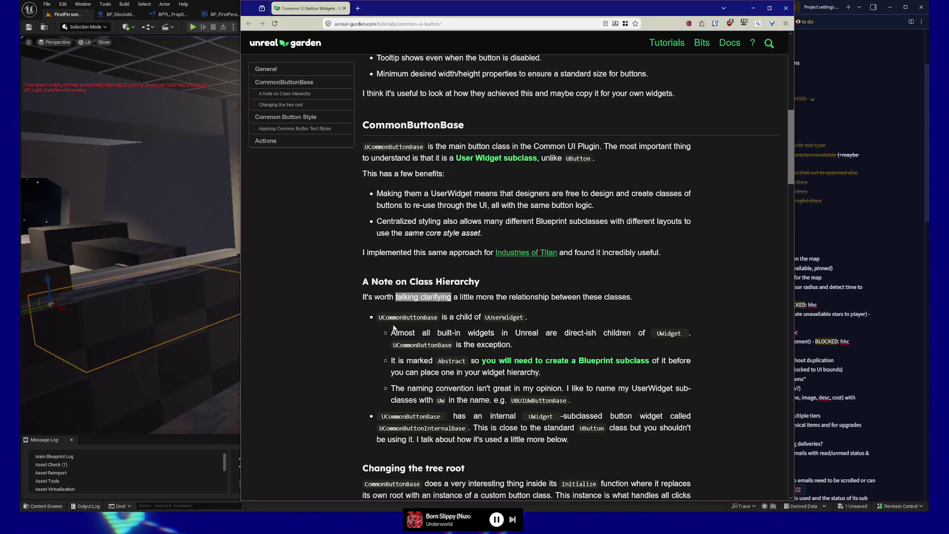
{"action": "left_click", "coordinate": [351, 302]}
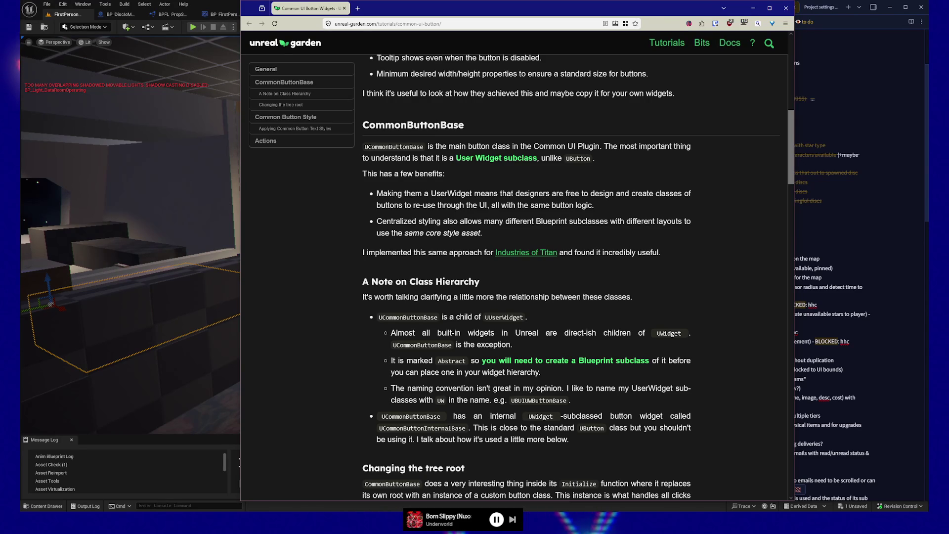
{"action": "left_click", "coordinate": [179, 377]}
Fly to the desk, select and frame the BP_Terminal actor, and open its Blueprint for editing.
{"action": "mouse_move", "coordinate": [271, 307]}
{"action": "left_mouse_down"}
{"action": "mouse_move", "coordinate": [316, 247]}
{"action": "mouse_move", "coordinate": [336, 198]}
{"action": "mouse_move", "coordinate": [310, 286]}
{"action": "left_mouse_up"}
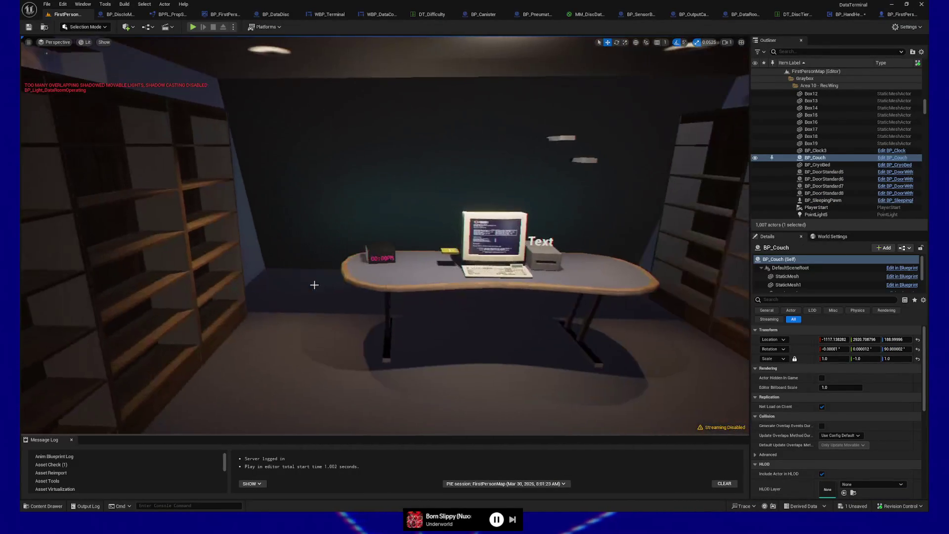
{"action": "left_click", "coordinate": [494, 235]}
{"action": "key", "text": "f"}
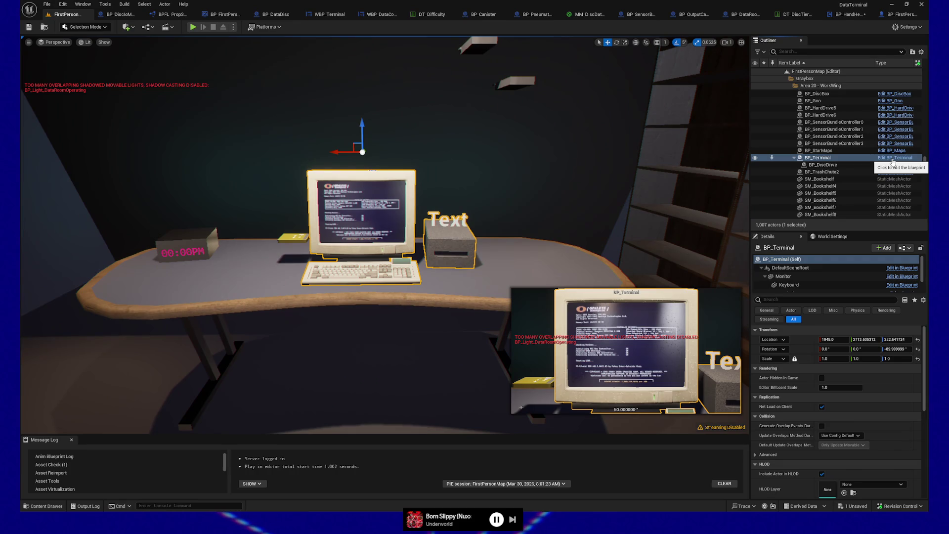
{"action": "left_click", "coordinate": [893, 159]}
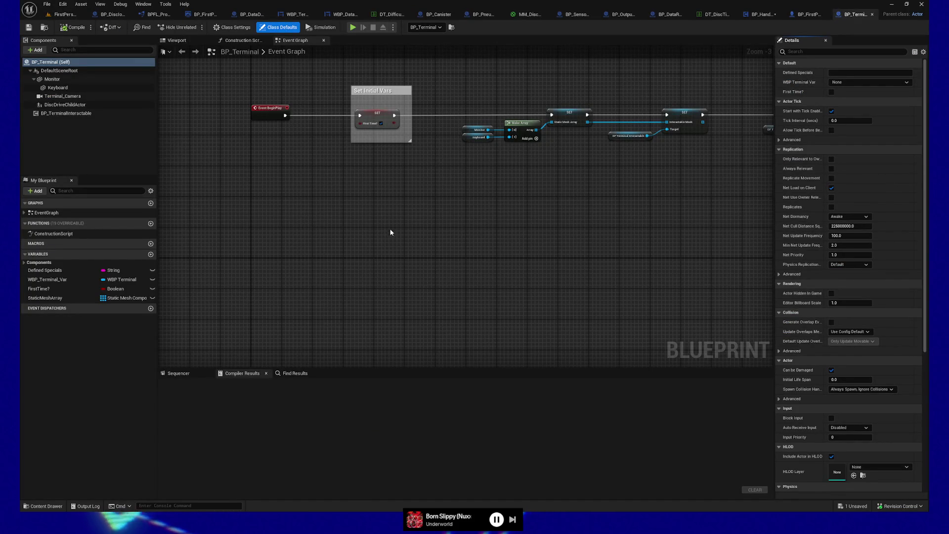
Zoom into the BP_Terminal graph, close that Blueprint, and open the Content Drawer.
{"action": "scroll", "coordinate": [389, 235], "scroll_direction": "up", "scroll_amount": 3}
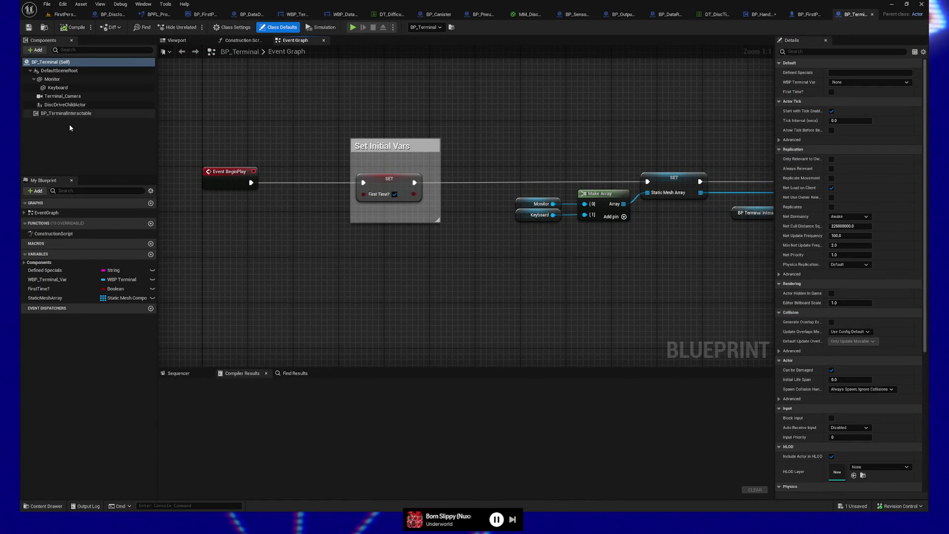
{"action": "left_click", "coordinate": [873, 15]}
{"action": "left_click", "coordinate": [42, 507]}
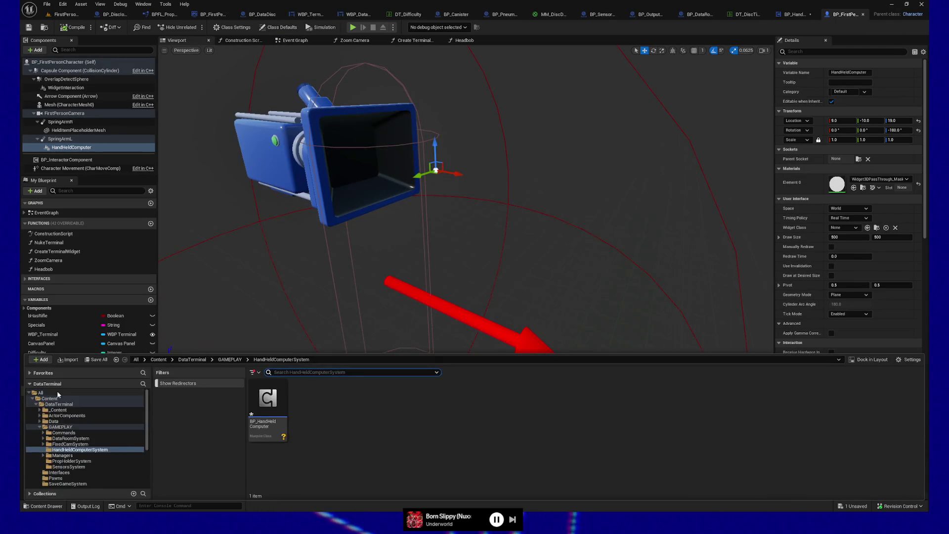
Search all content for wbp_input and open the WBP_Input widget blueprint.
{"action": "left_click", "coordinate": [56, 393]}
{"action": "left_click", "coordinate": [297, 371]}
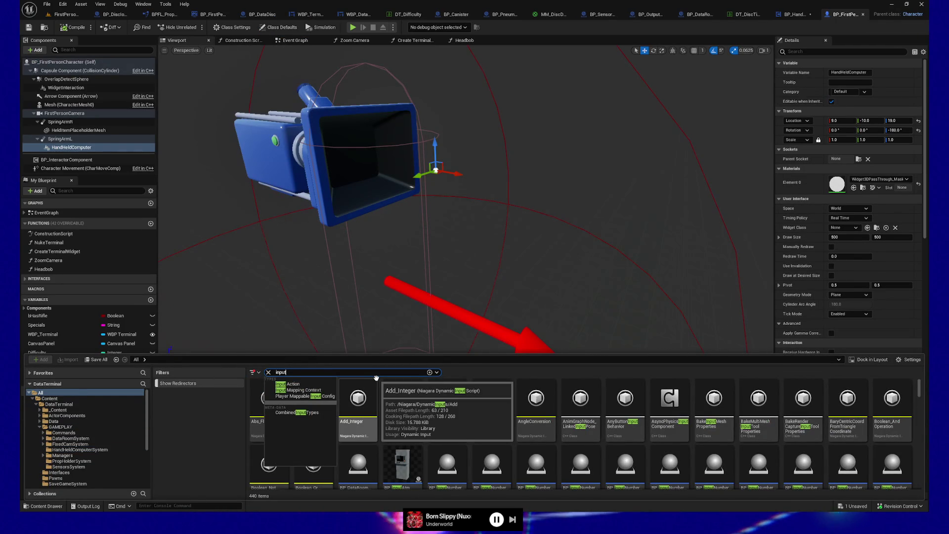
{"action": "type", "text": "_"}
{"action": "key", "text": "Home"}
{"action": "type", "text": "w"}
{"action": "left_click", "coordinate": [268, 393]}
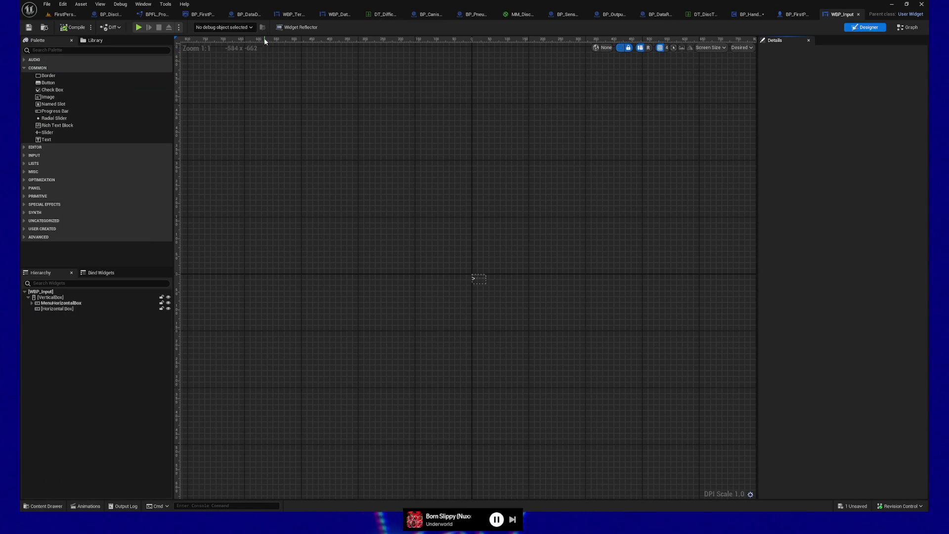
Switch WBP_Input to its Graph view and open the OnKeyDown function from the Input category.
{"action": "left_click", "coordinate": [914, 28]}
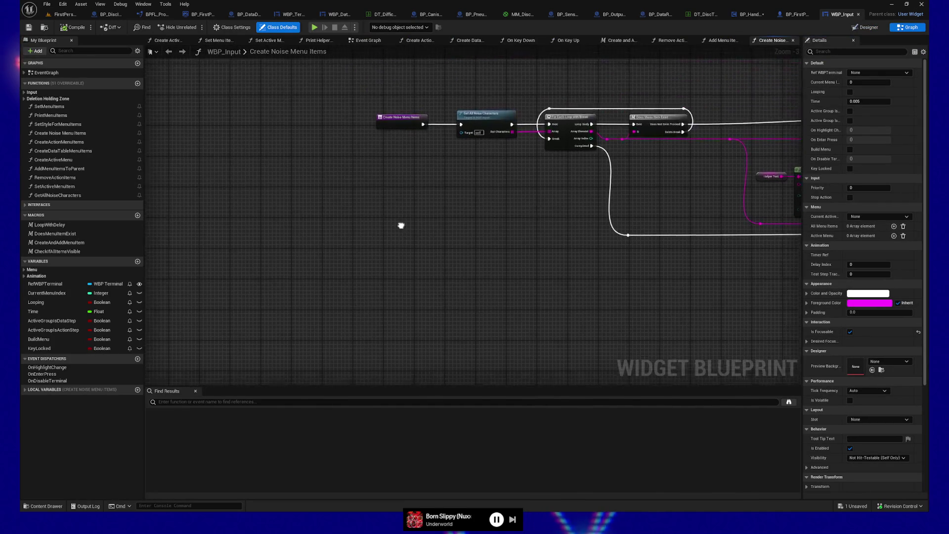
{"action": "left_click", "coordinate": [30, 92]}
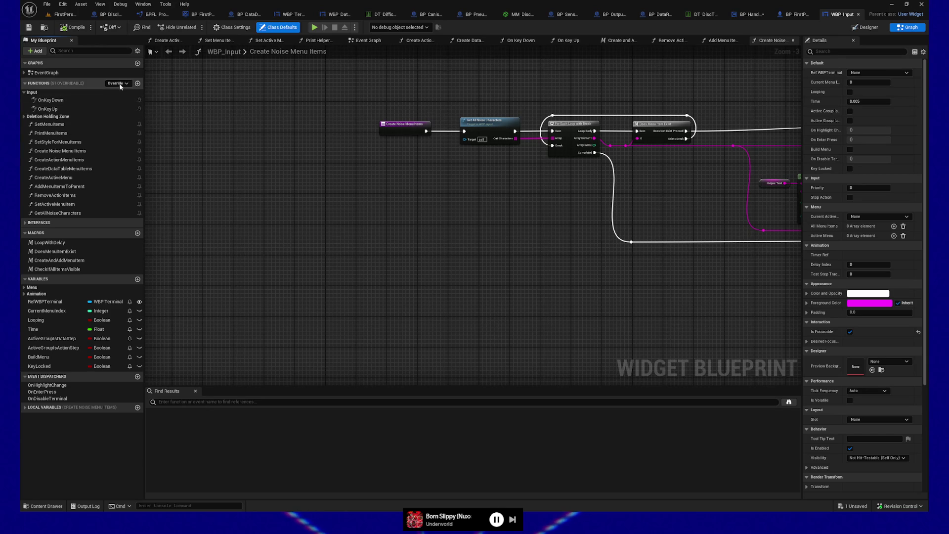
{"action": "double_click", "coordinate": [49, 100]}
{"action": "scroll", "coordinate": [493, 154], "scroll_direction": "down", "scroll_amount": 6}
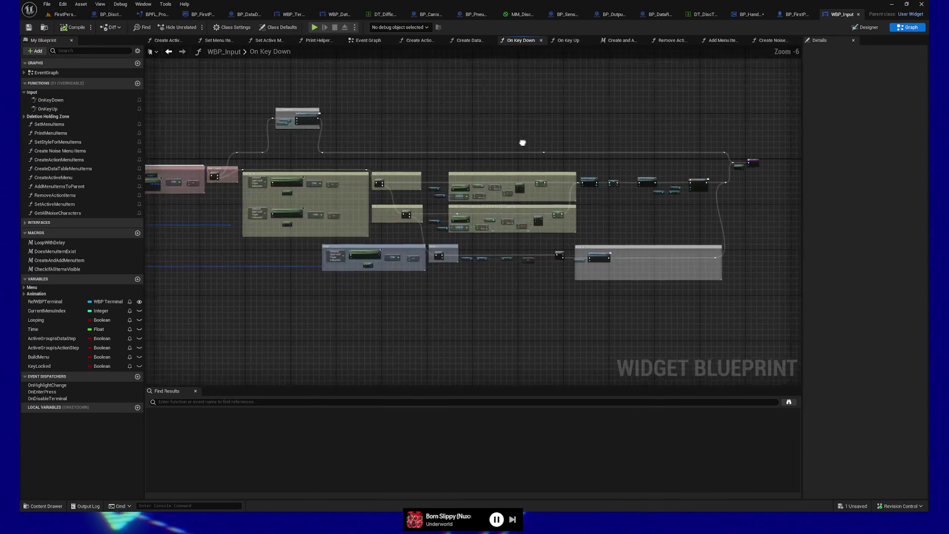
{"action": "scroll", "coordinate": [305, 114], "scroll_direction": "up", "scroll_amount": 6}
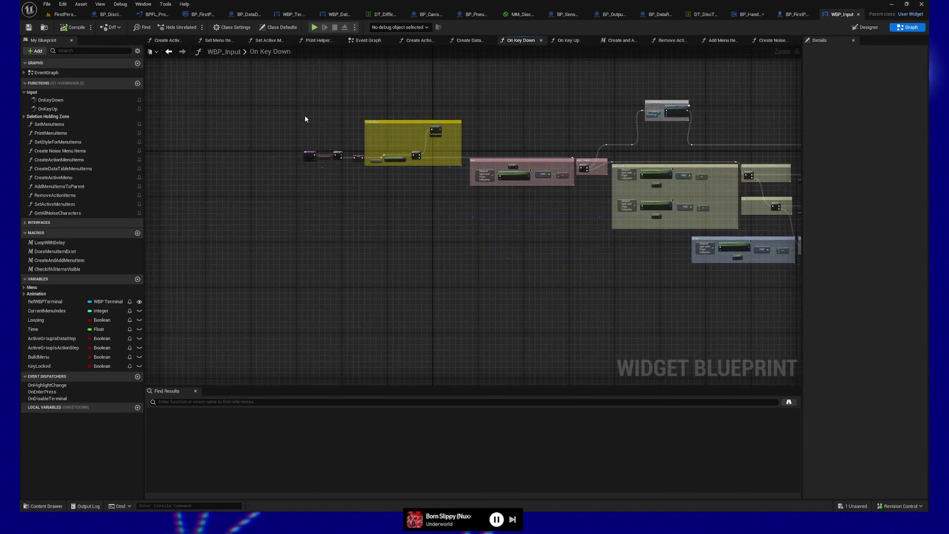
Pan past the FIXME: borken comment and timer check until the pink Enter group is centered.
{"action": "left_click_drag", "start_coordinate": [331, 106], "coordinate": [327, 129]}
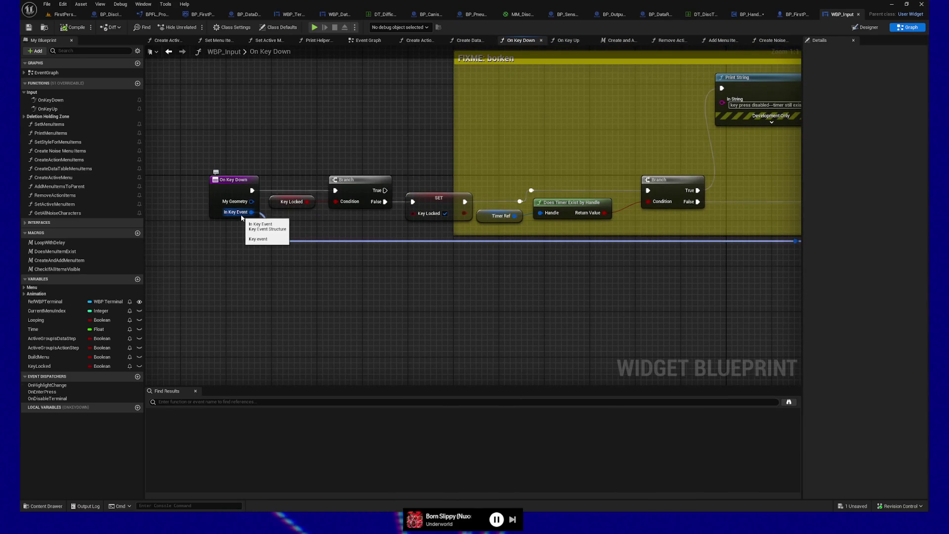
{"action": "left_click_drag", "start_coordinate": [413, 289], "coordinate": [346, 272]}
{"action": "left_click_drag", "start_coordinate": [510, 280], "coordinate": [454, 269]}
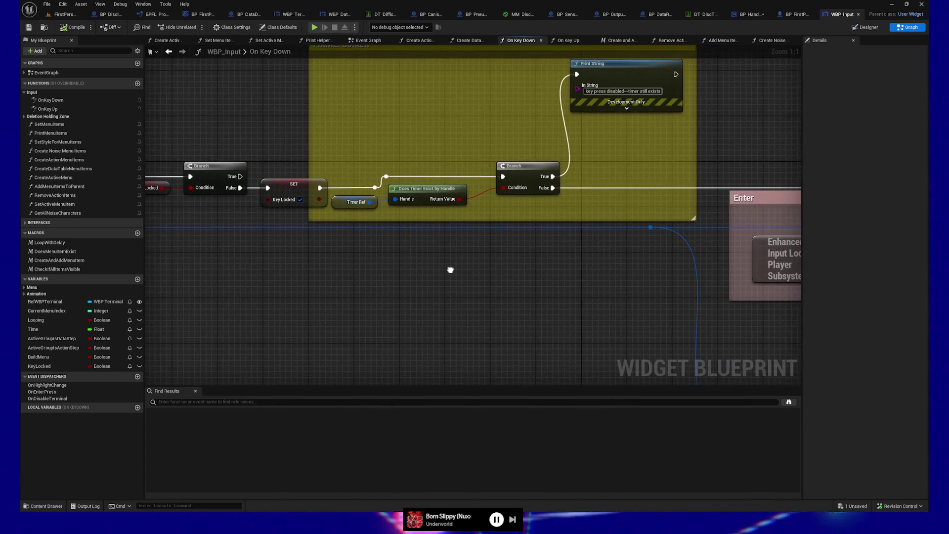
{"action": "mouse_move", "coordinate": [580, 298]}
{"action": "left_mouse_down"}
{"action": "mouse_move", "coordinate": [445, 256]}
{"action": "mouse_move", "coordinate": [243, 229]}
{"action": "left_mouse_up"}
{"action": "left_click_drag", "start_coordinate": [578, 274], "coordinate": [487, 259]}
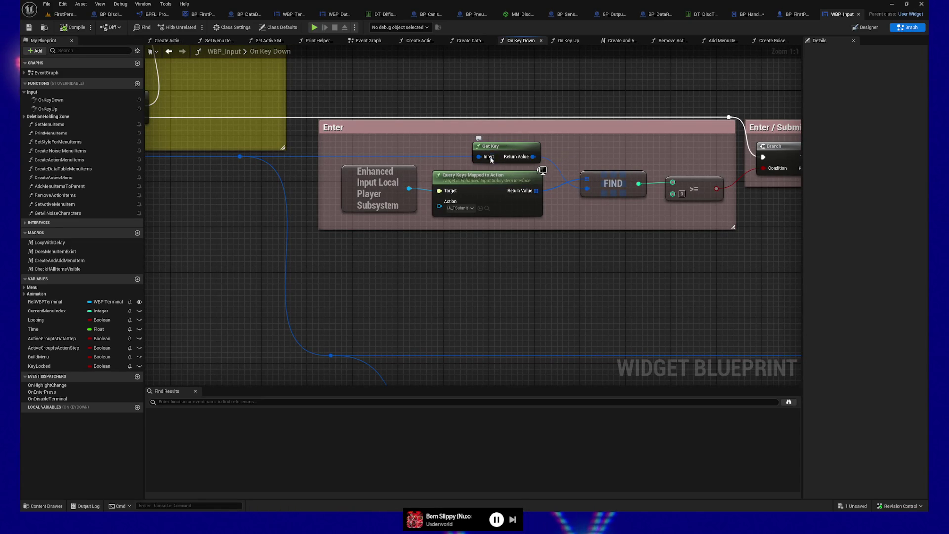
Pan past the Enter group to the Enter / Submit branch and the Right or Left group.
{"action": "left_click_drag", "start_coordinate": [603, 243], "coordinate": [524, 253]}
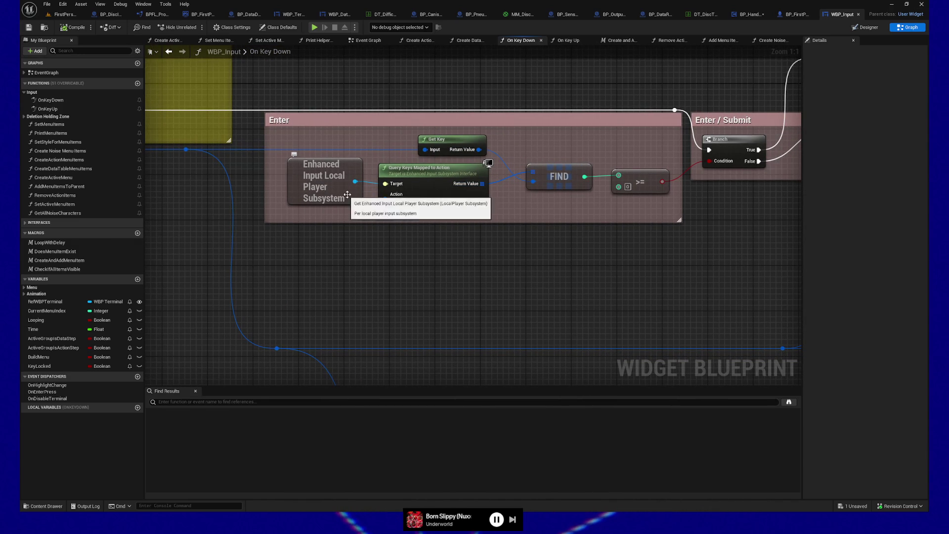
{"action": "mouse_move", "coordinate": [482, 243]}
{"action": "left_mouse_down"}
{"action": "mouse_move", "coordinate": [457, 271]}
{"action": "mouse_move", "coordinate": [445, 269]}
{"action": "left_mouse_up"}
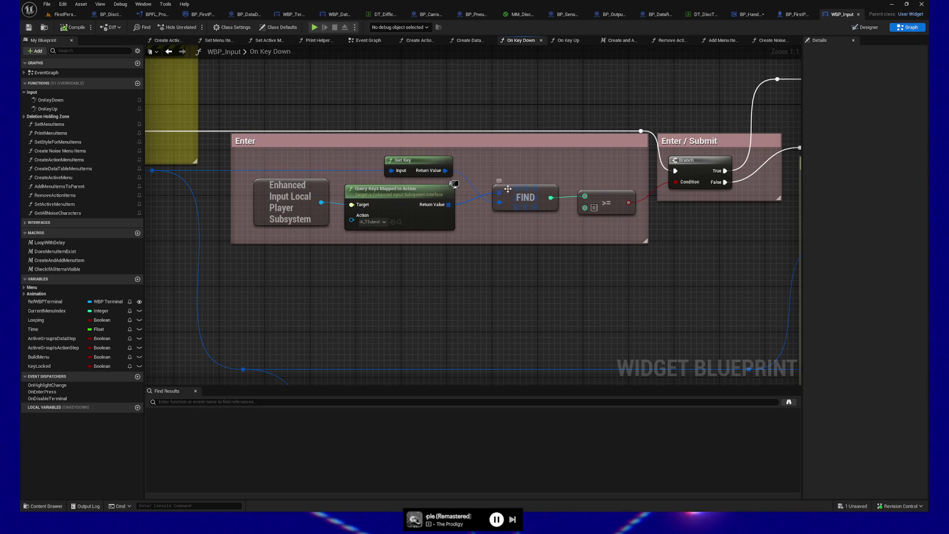
{"action": "left_click_drag", "start_coordinate": [587, 256], "coordinate": [399, 244]}
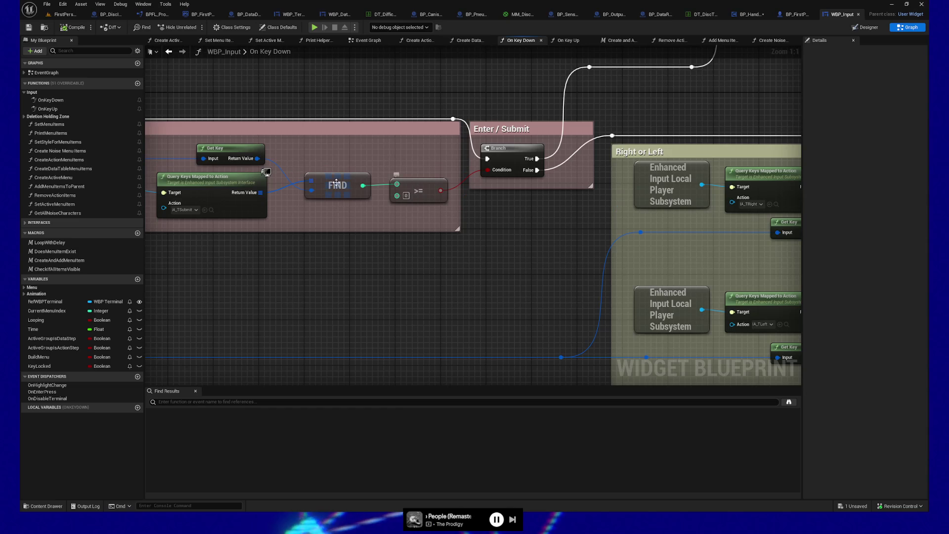
{"action": "mouse_move", "coordinate": [410, 185]}
{"action": "left_mouse_down"}
{"action": "mouse_move", "coordinate": [460, 237]}
{"action": "mouse_move", "coordinate": [448, 167]}
{"action": "left_mouse_up"}
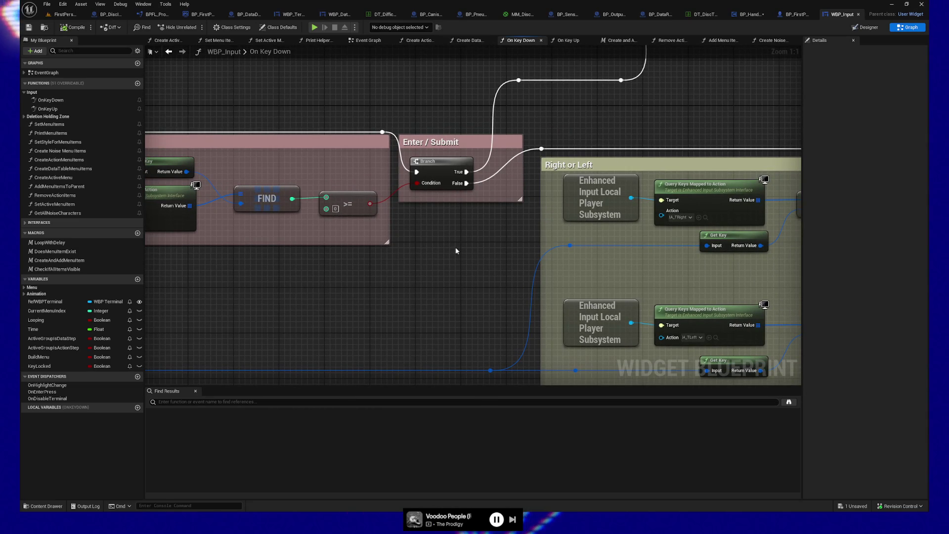
Pan across the Right or Left FIND and branch nodes, zooming out toward the Escape group.
{"action": "left_click_drag", "start_coordinate": [445, 238], "coordinate": [275, 262]}
{"action": "mouse_move", "coordinate": [617, 139]}
{"action": "left_mouse_down"}
{"action": "mouse_move", "coordinate": [584, 110]}
{"action": "mouse_move", "coordinate": [439, 137]}
{"action": "left_mouse_up"}
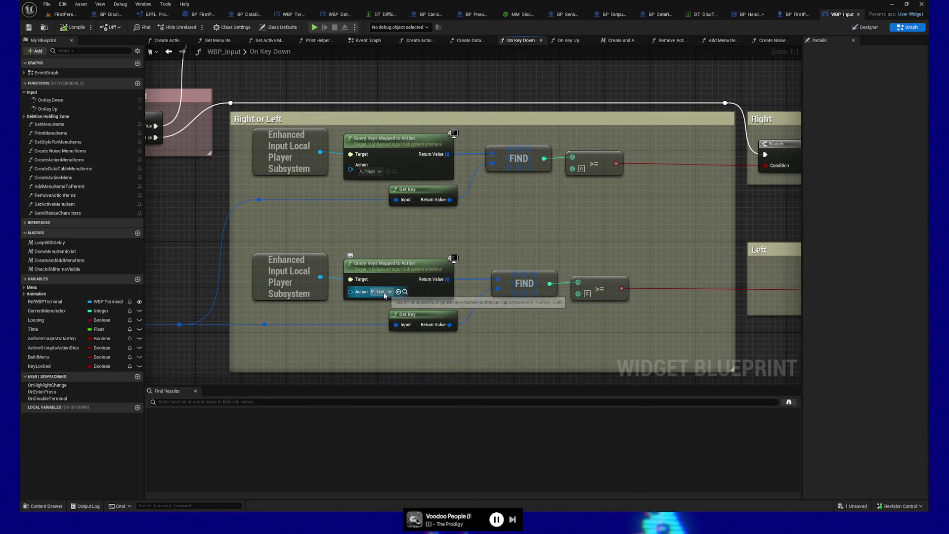
{"action": "left_click_drag", "start_coordinate": [602, 255], "coordinate": [475, 246]}
{"action": "scroll", "coordinate": [475, 246], "scroll_direction": "down", "scroll_amount": 3}
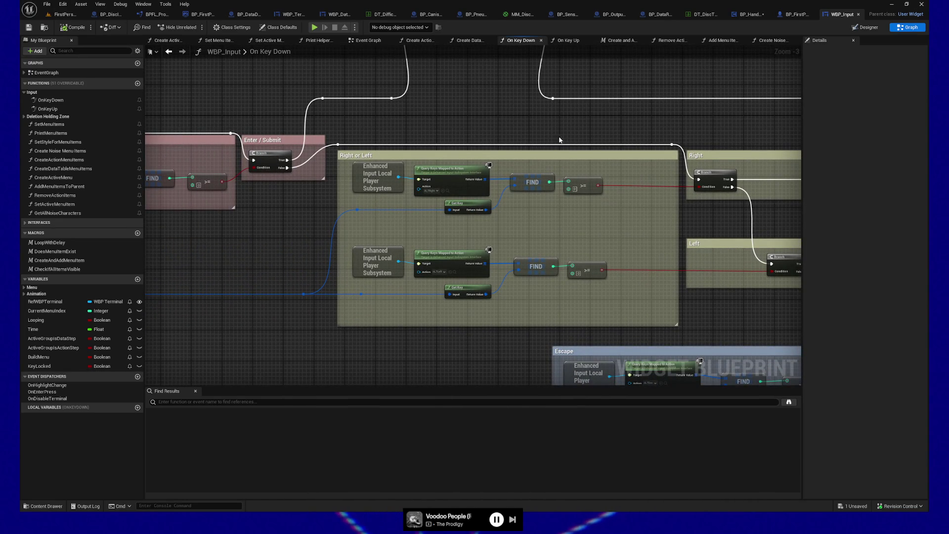
{"action": "mouse_move", "coordinate": [633, 186]}
{"action": "left_mouse_down"}
{"action": "mouse_move", "coordinate": [521, 282]}
{"action": "mouse_move", "coordinate": [576, 170]}
{"action": "left_mouse_up"}
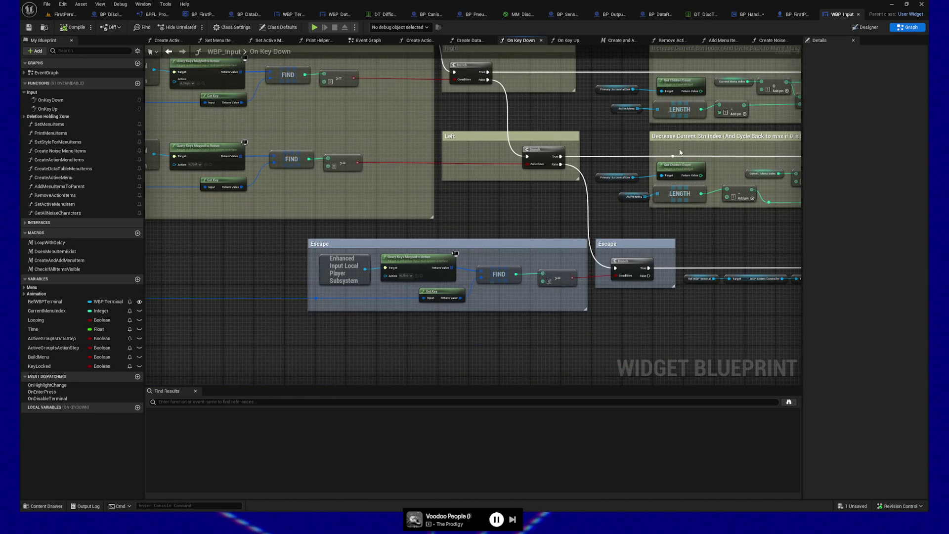
Inspect the Increase/Decrease index groups and Stand Up group, then pan back to Right or Left.
{"action": "mouse_move", "coordinate": [634, 203]}
{"action": "left_mouse_down"}
{"action": "mouse_move", "coordinate": [625, 212]}
{"action": "mouse_move", "coordinate": [609, 94]}
{"action": "left_mouse_up"}
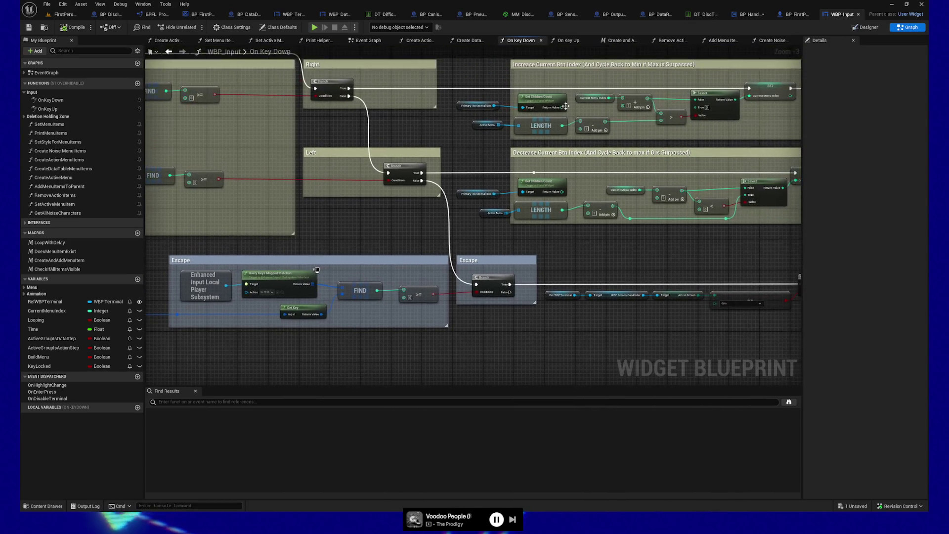
{"action": "left_click_drag", "start_coordinate": [352, 241], "coordinate": [323, 282]}
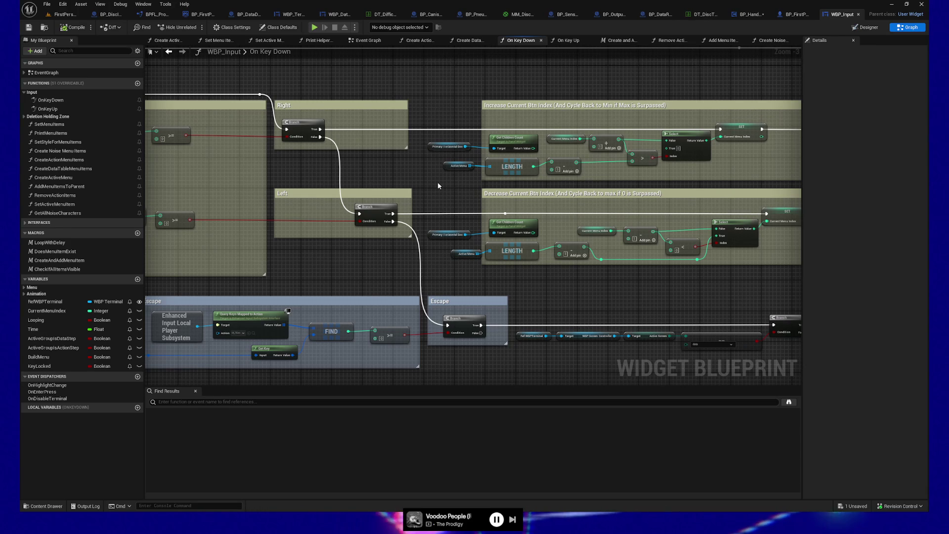
{"action": "left_click_drag", "start_coordinate": [298, 150], "coordinate": [490, 151]}
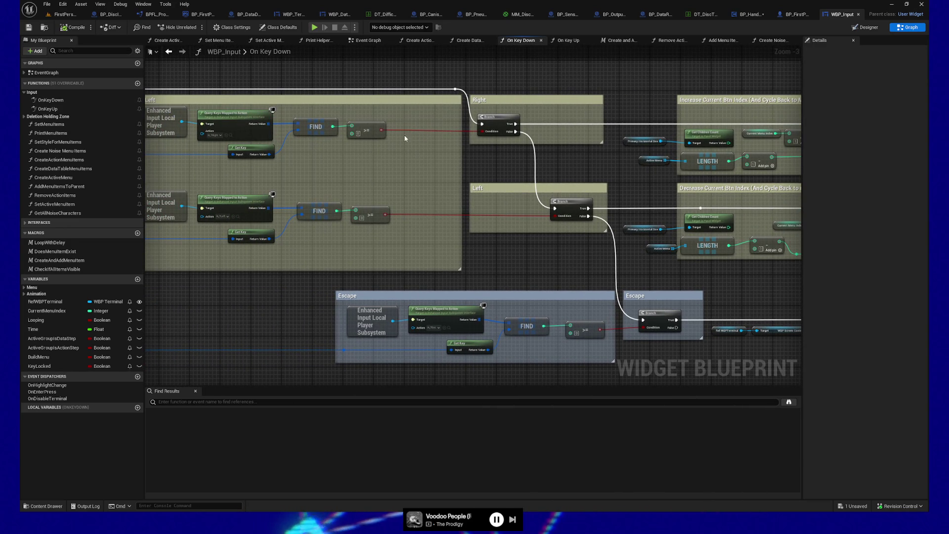
{"action": "left_click_drag", "start_coordinate": [507, 165], "coordinate": [374, 118]}
{"action": "left_click_drag", "start_coordinate": [468, 191], "coordinate": [406, 176]}
{"action": "left_click_drag", "start_coordinate": [690, 231], "coordinate": [511, 216]}
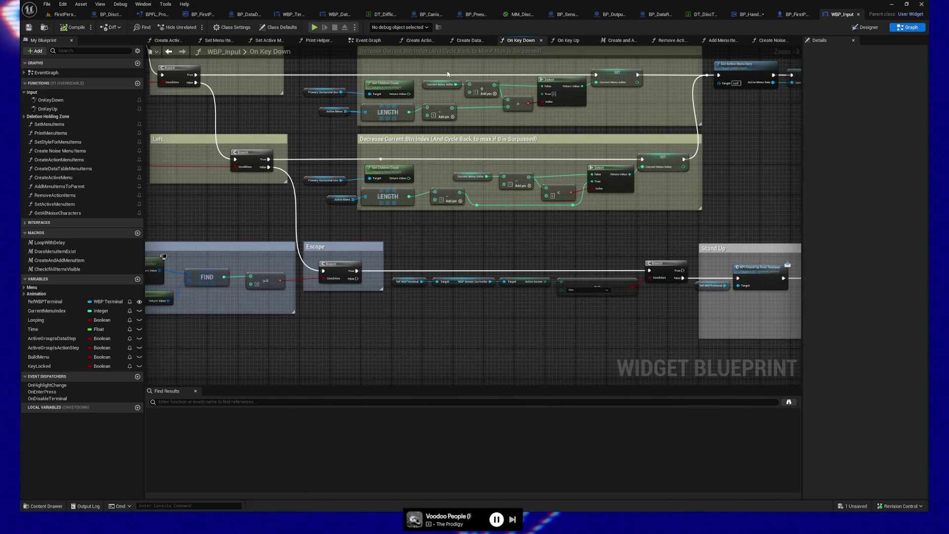
{"action": "left_click_drag", "start_coordinate": [597, 237], "coordinate": [875, 219]}
{"action": "mouse_move", "coordinate": [205, 225]}
{"action": "left_mouse_down"}
{"action": "mouse_move", "coordinate": [334, 303]}
{"action": "mouse_move", "coordinate": [373, 305]}
{"action": "left_mouse_up"}
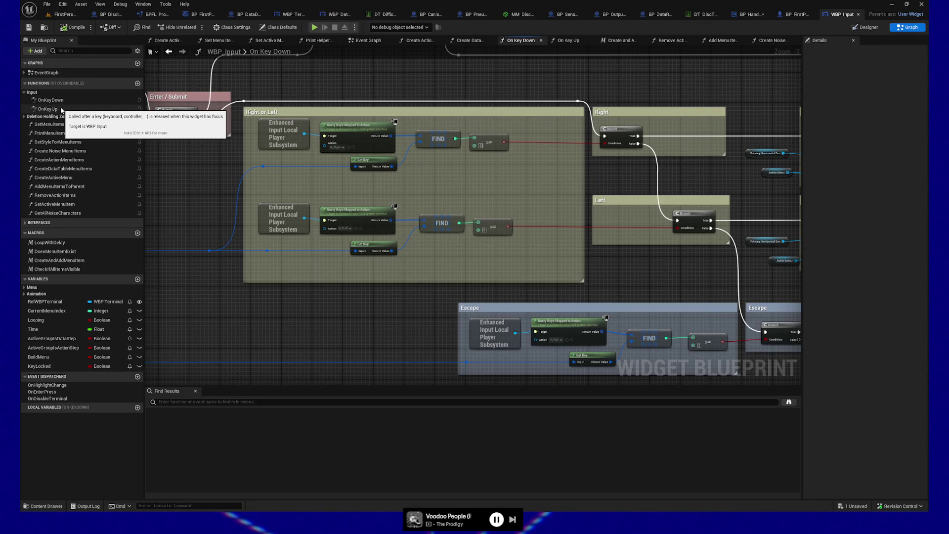
Pan back to the On Key Down entry and FIXME: borken box, zooming in to 1:1.
{"action": "left_click_drag", "start_coordinate": [196, 171], "coordinate": [439, 211]}
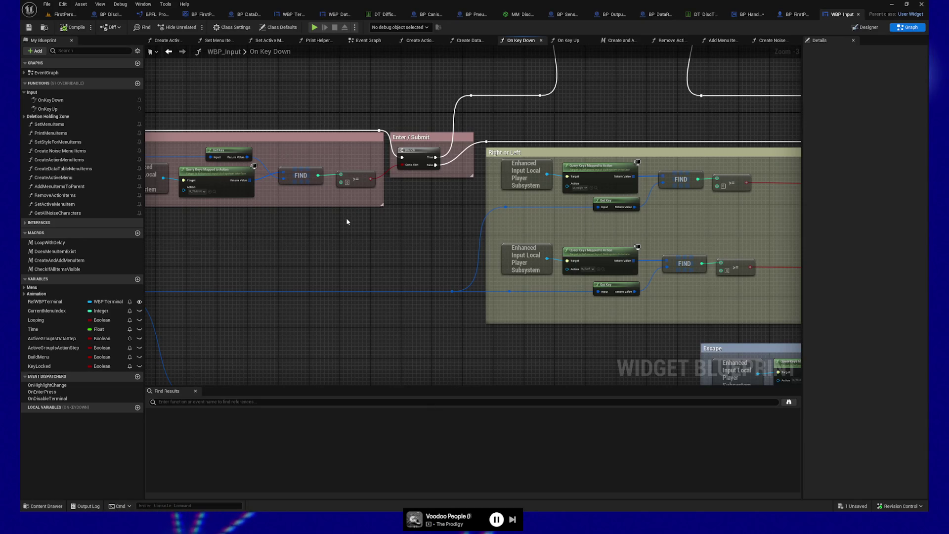
{"action": "mouse_move", "coordinate": [337, 225]}
{"action": "left_mouse_down"}
{"action": "mouse_move", "coordinate": [362, 238]}
{"action": "mouse_move", "coordinate": [269, 233]}
{"action": "mouse_move", "coordinate": [405, 299]}
{"action": "mouse_move", "coordinate": [358, 280]}
{"action": "mouse_move", "coordinate": [329, 337]}
{"action": "left_mouse_up"}
{"action": "scroll", "coordinate": [359, 280], "scroll_direction": "up", "scroll_amount": 3}
{"action": "left_click_drag", "start_coordinate": [396, 346], "coordinate": [344, 339]}
Pan to the Enter and Enter / Submit comment groups and undo the accidental comment-box move.
{"action": "mouse_move", "coordinate": [286, 146]}
{"action": "left_mouse_down"}
{"action": "mouse_move", "coordinate": [248, 144]}
{"action": "mouse_move", "coordinate": [296, 143]}
{"action": "left_mouse_up"}
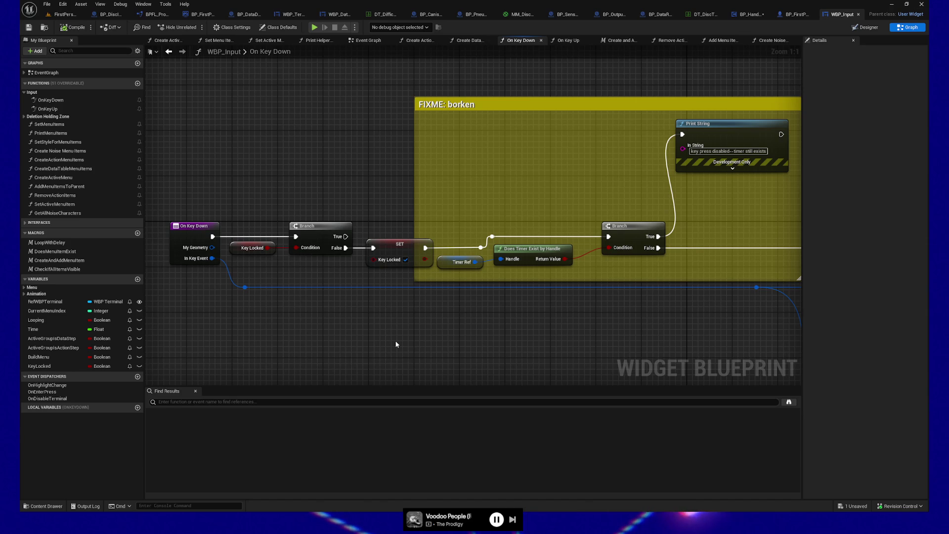
{"action": "mouse_move", "coordinate": [475, 354]}
{"action": "left_mouse_down"}
{"action": "mouse_move", "coordinate": [330, 250]}
{"action": "mouse_move", "coordinate": [273, 146]}
{"action": "mouse_move", "coordinate": [373, 192]}
{"action": "mouse_move", "coordinate": [352, 191]}
{"action": "mouse_move", "coordinate": [278, 141]}
{"action": "mouse_move", "coordinate": [367, 199]}
{"action": "left_mouse_up"}
{"action": "key", "text": "ctrl+z"}
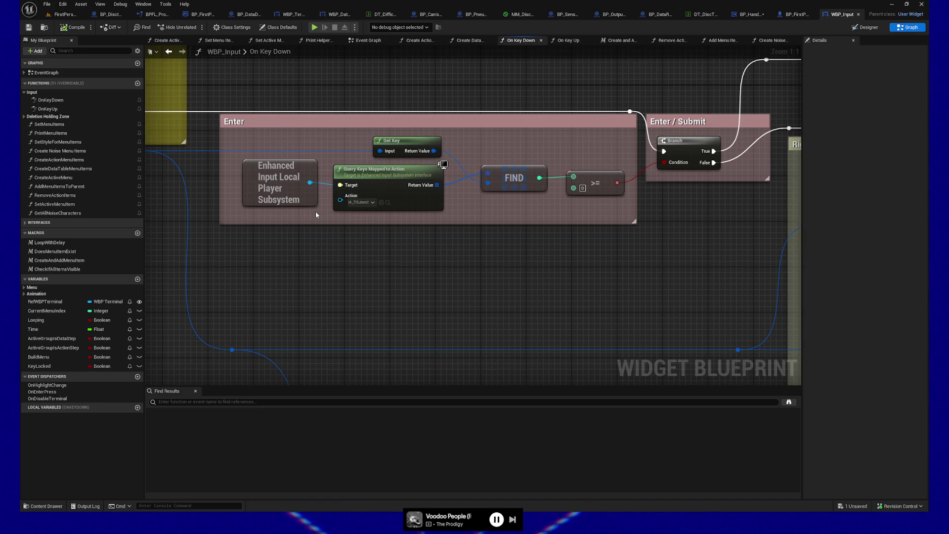
Zoom out and pan past the Left, Escape and Stand Up groups toward the graph's end.
{"action": "mouse_move", "coordinate": [513, 274]}
{"action": "left_mouse_down"}
{"action": "mouse_move", "coordinate": [514, 237]}
{"action": "mouse_move", "coordinate": [589, 229]}
{"action": "mouse_move", "coordinate": [593, 221]}
{"action": "left_mouse_up"}
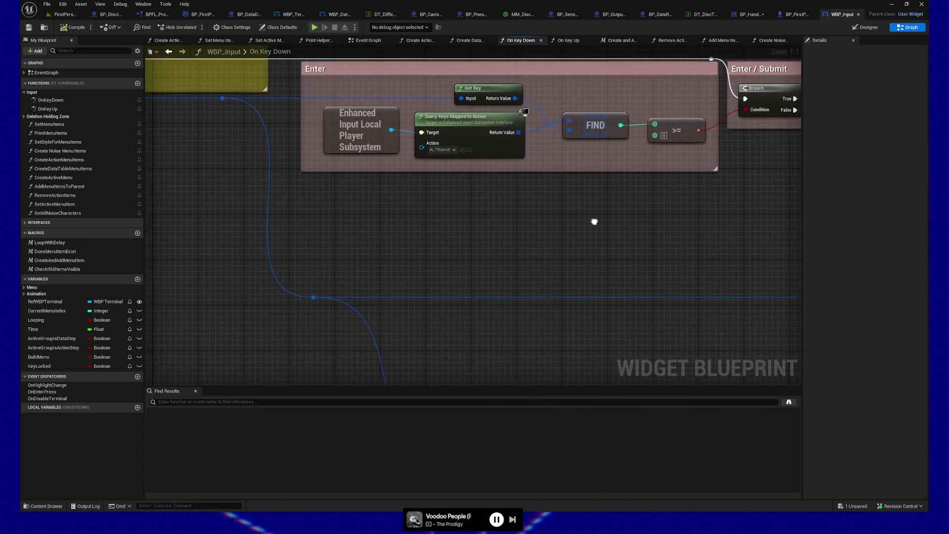
{"action": "scroll", "coordinate": [355, 229], "scroll_direction": "down", "scroll_amount": 4}
{"action": "left_click_drag", "start_coordinate": [467, 331], "coordinate": [394, 201]}
{"action": "mouse_move", "coordinate": [566, 265]}
{"action": "left_mouse_down"}
{"action": "mouse_move", "coordinate": [536, 259]}
{"action": "mouse_move", "coordinate": [274, 290]}
{"action": "left_mouse_up"}
{"action": "left_click_drag", "start_coordinate": [634, 304], "coordinate": [405, 314]}
{"action": "mouse_move", "coordinate": [636, 313]}
{"action": "left_mouse_down"}
{"action": "mouse_move", "coordinate": [645, 306]}
{"action": "mouse_move", "coordinate": [371, 322]}
{"action": "left_mouse_up"}
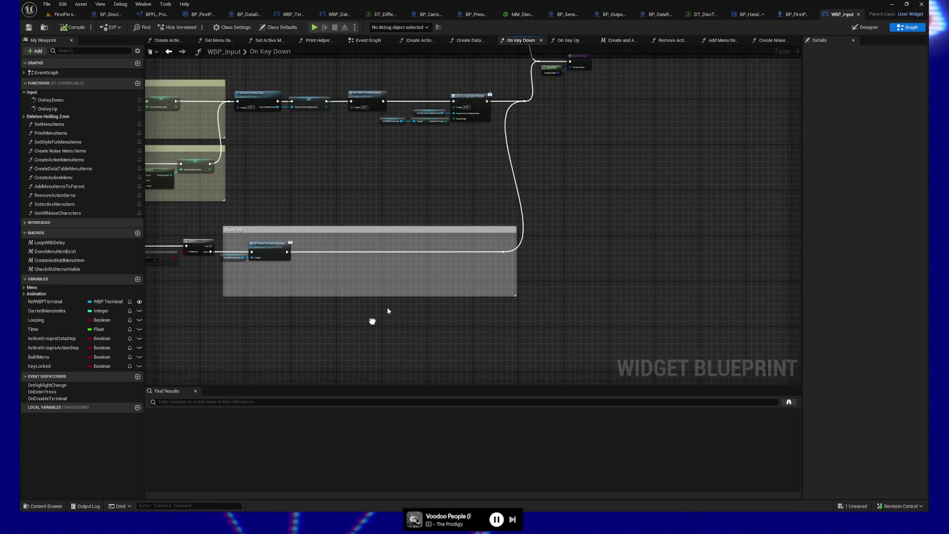
{"action": "left_click_drag", "start_coordinate": [633, 185], "coordinate": [618, 255]}
Zoom back in on Call On Highlight Change and select the Return Node with Handled.
{"action": "scroll", "coordinate": [579, 233], "scroll_direction": "up", "scroll_amount": 4}
{"action": "left_click_drag", "start_coordinate": [547, 206], "coordinate": [599, 214]}
{"action": "left_click_drag", "start_coordinate": [607, 262], "coordinate": [607, 262]}
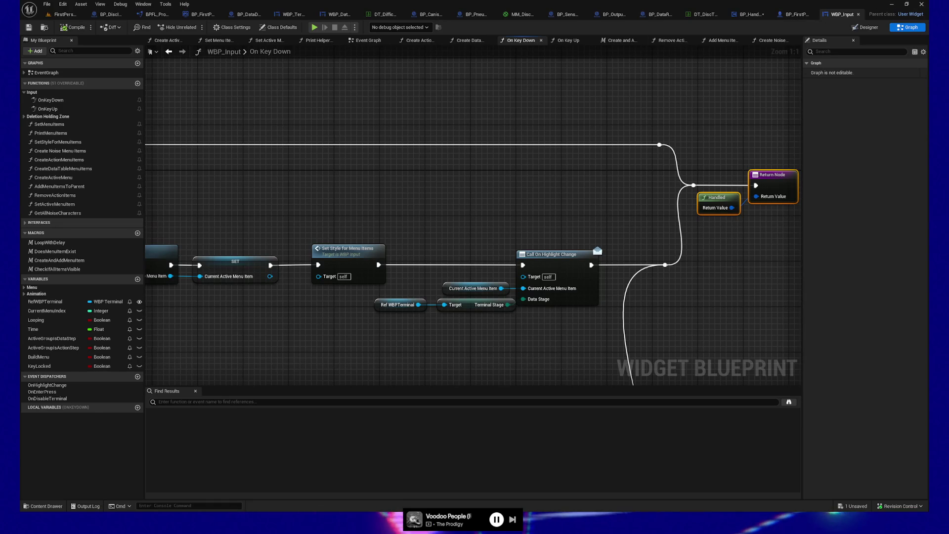
Switch to the Firefox window showing Unreal Garden's Common UI Button Widgets article.
{"action": "key", "text": "alt+Tab"}
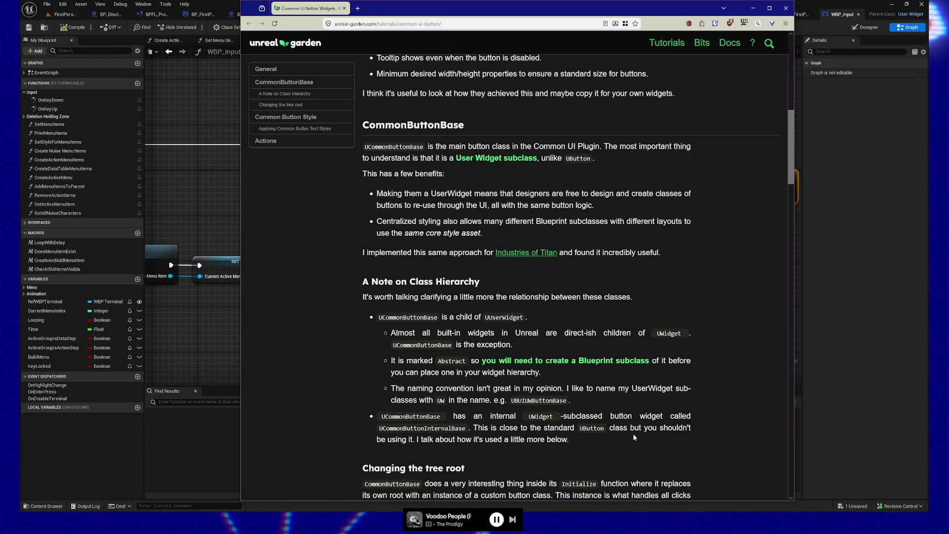
Scroll through the Button Widgets article, then follow the note's link to the Common UI Introduction page.
{"action": "scroll", "coordinate": [482, 443], "scroll_direction": "down", "scroll_amount": 1}
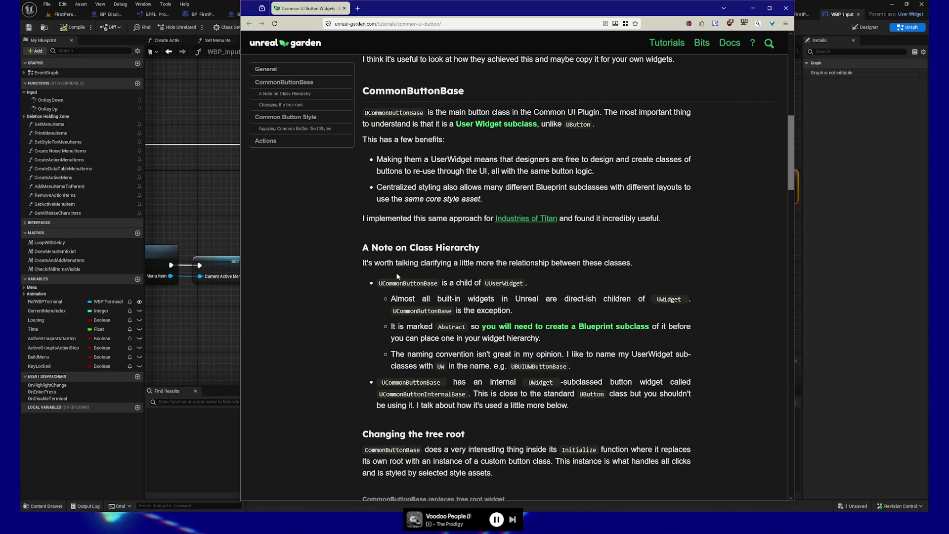
{"action": "scroll", "coordinate": [378, 342], "scroll_direction": "down", "scroll_amount": 3}
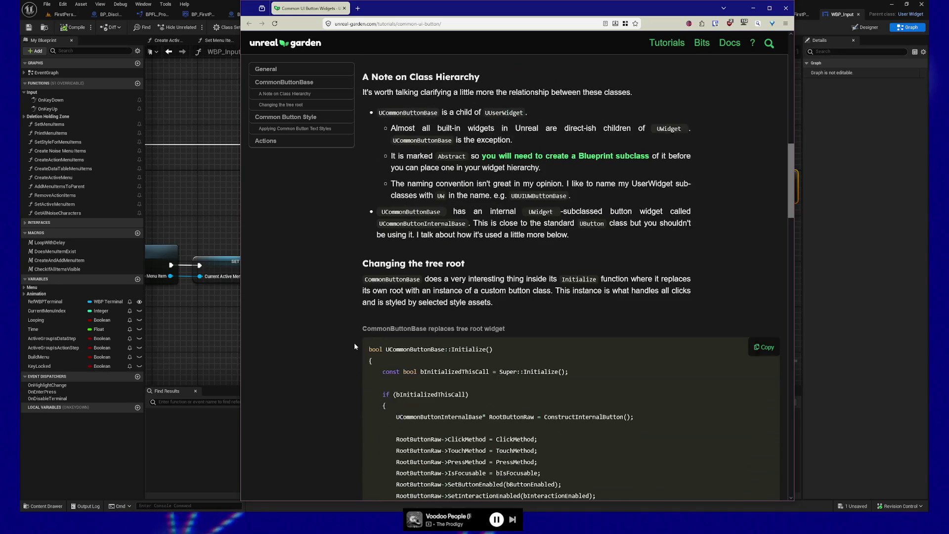
{"action": "scroll", "coordinate": [341, 315], "scroll_direction": "down", "scroll_amount": 9}
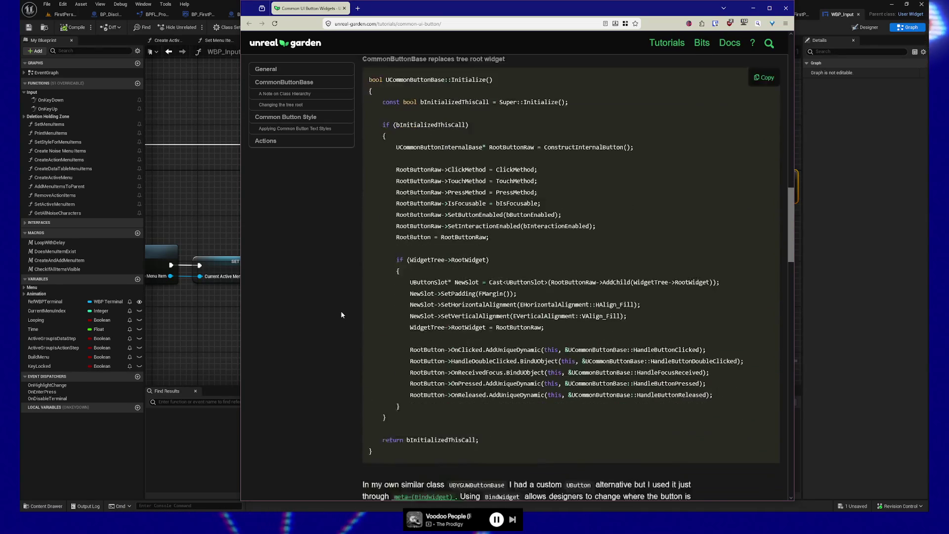
{"action": "scroll", "coordinate": [341, 314], "scroll_direction": "down", "scroll_amount": 2}
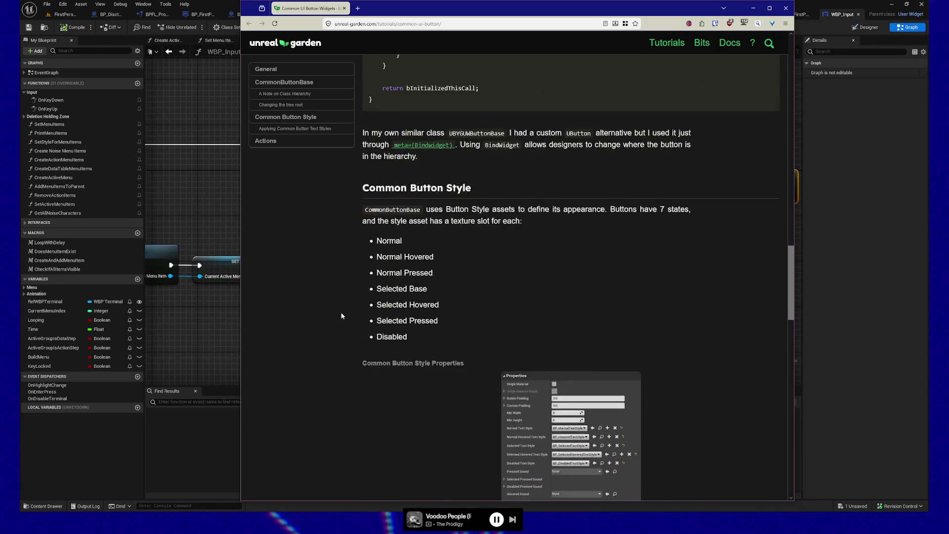
{"action": "scroll", "coordinate": [678, 314], "scroll_direction": "up", "scroll_amount": 20}
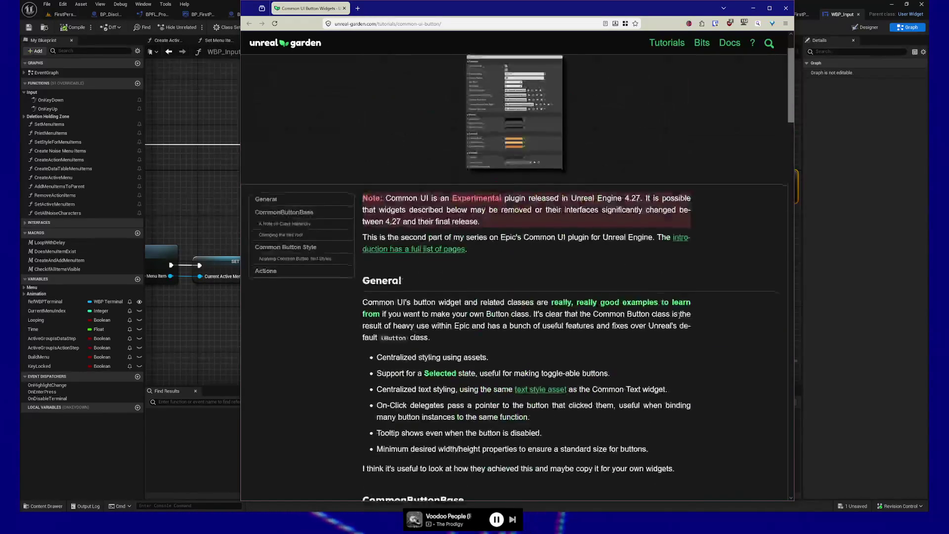
{"action": "left_click", "coordinate": [411, 321]}
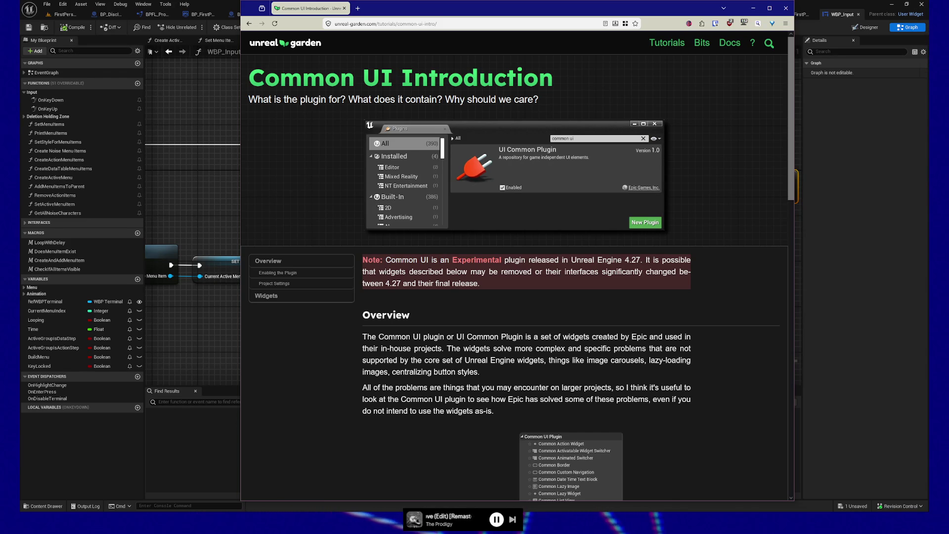
Pause the music, scroll to the Widgets list, and open the Common Rich Text Block section.
{"action": "key", "text": "XF86AudioPlay"}
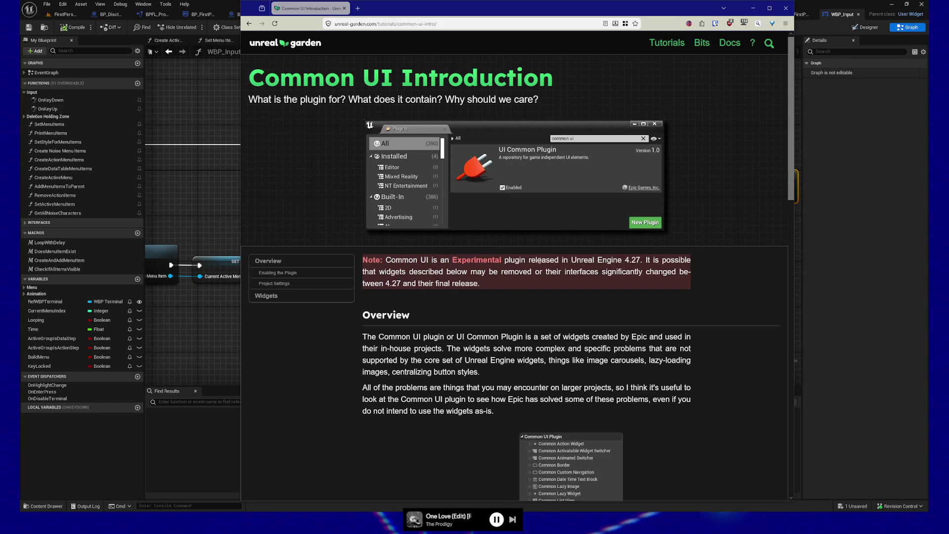
{"action": "scroll", "coordinate": [313, 363], "scroll_direction": "down", "scroll_amount": 5}
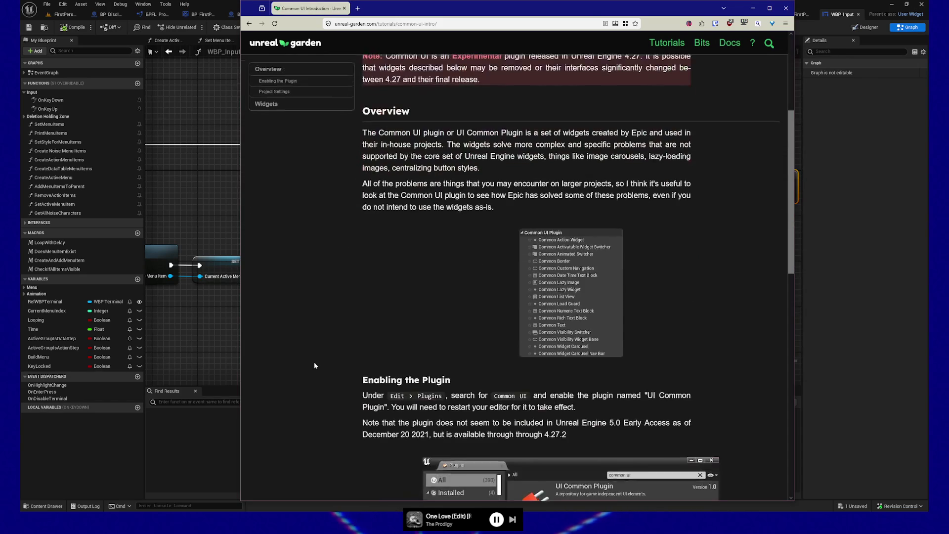
{"action": "scroll", "coordinate": [314, 368], "scroll_direction": "down", "scroll_amount": 5}
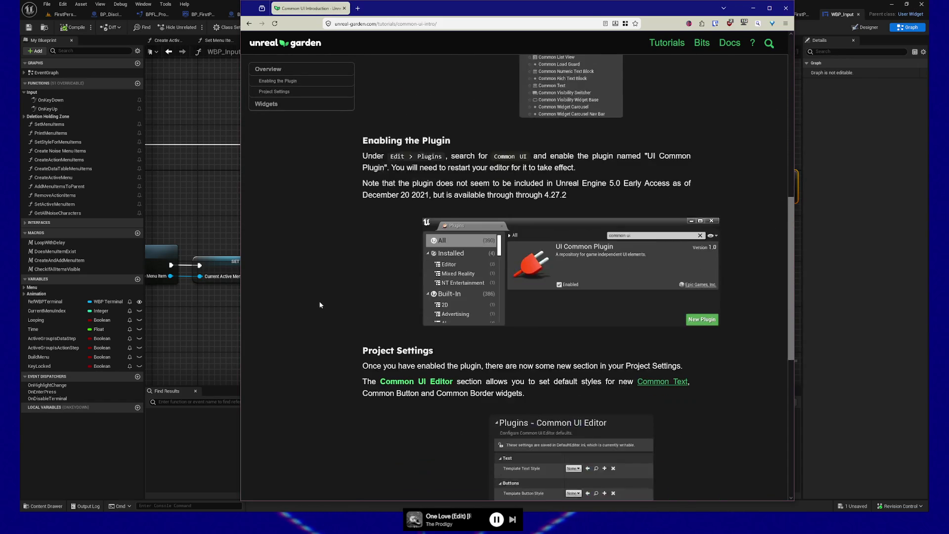
{"action": "scroll", "coordinate": [325, 319], "scroll_direction": "down", "scroll_amount": 5}
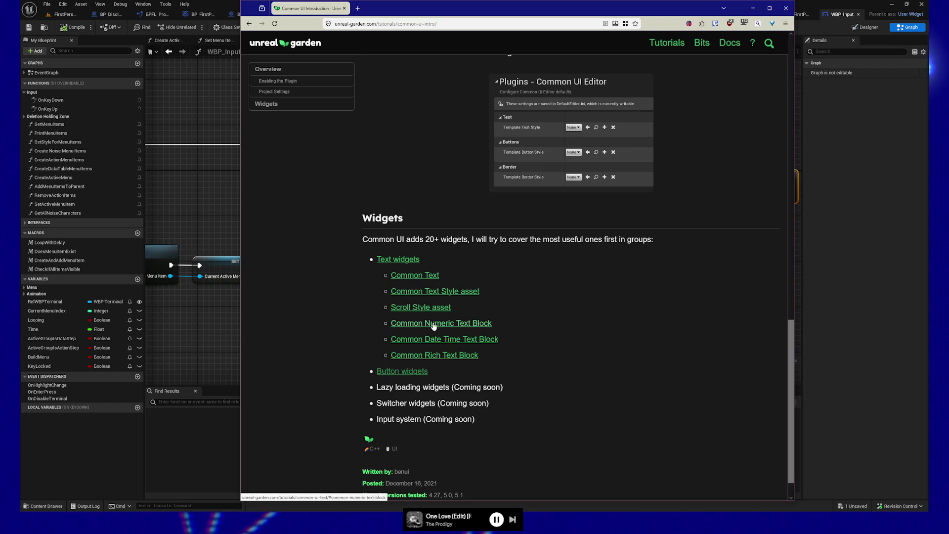
{"action": "scroll", "coordinate": [335, 341], "scroll_direction": "down", "scroll_amount": 1}
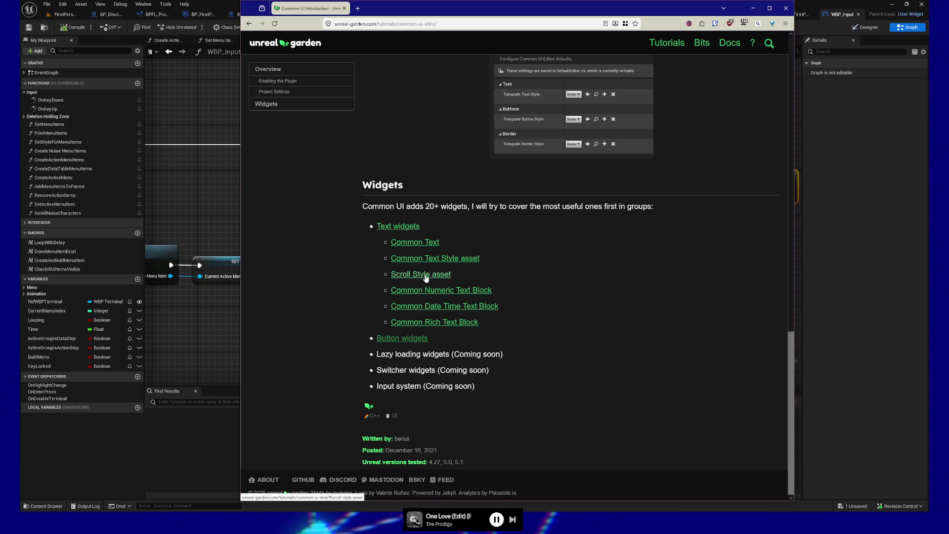
{"action": "left_click", "coordinate": [433, 322]}
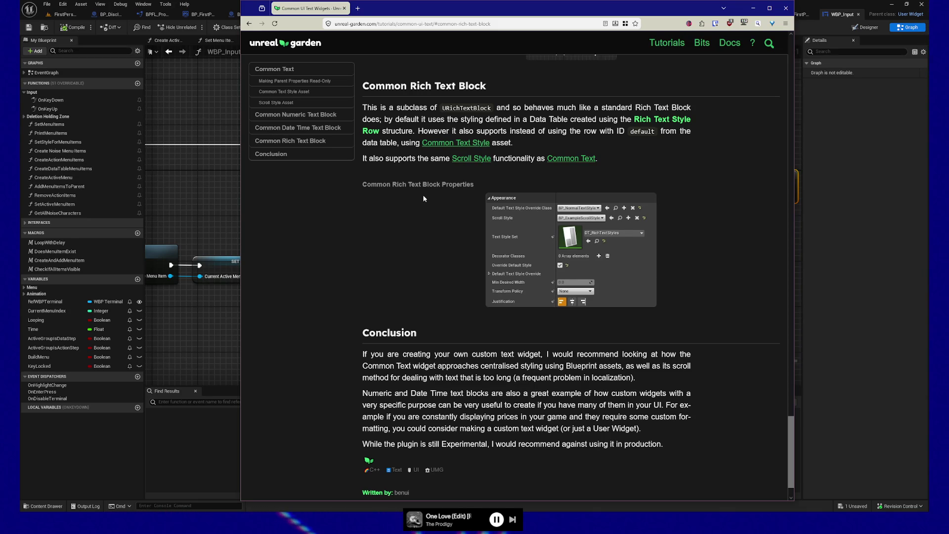
Scroll to the Conclusion and highlight the sentence about Common Text centralised styling.
{"action": "scroll", "coordinate": [415, 202], "scroll_direction": "down", "scroll_amount": 2}
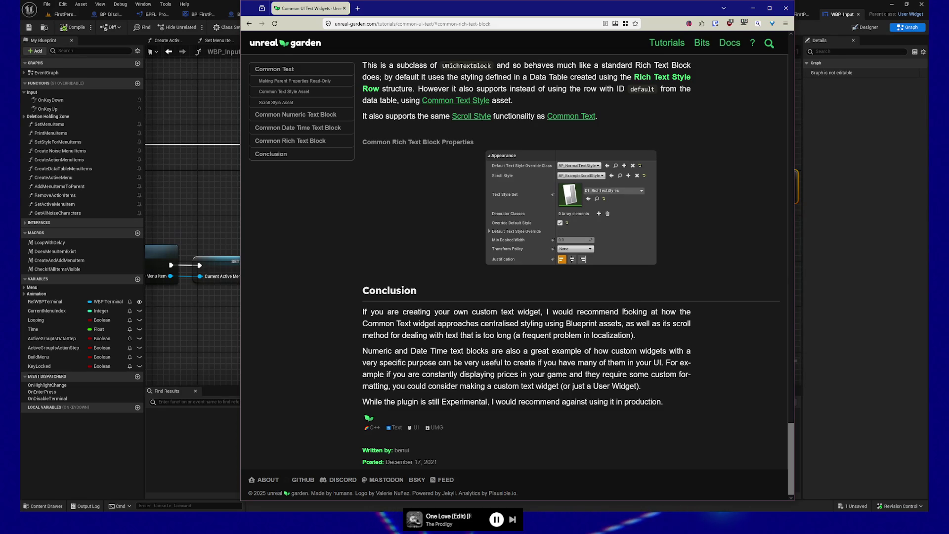
{"action": "left_click_drag", "start_coordinate": [364, 322], "coordinate": [572, 324]}
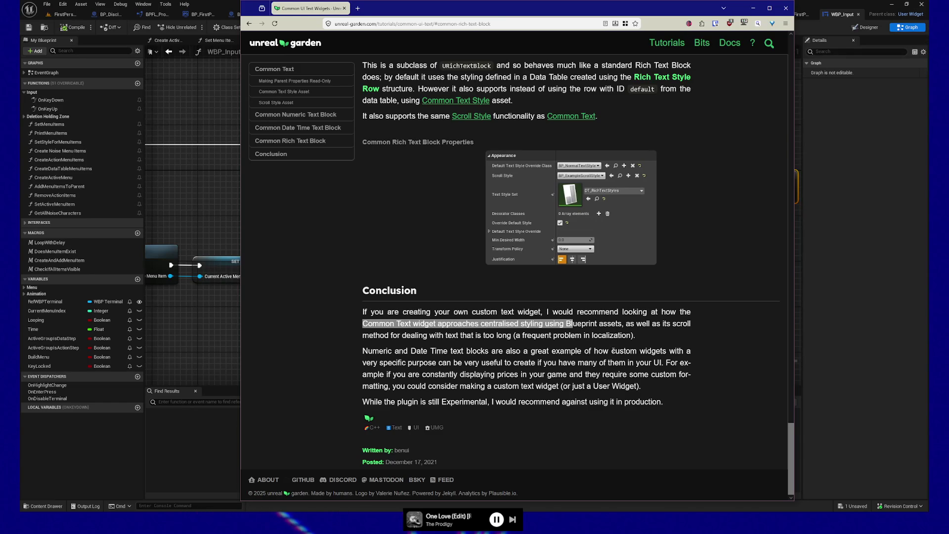
Go back to the Common UI Introduction page.
{"action": "left_click", "coordinate": [248, 24]}
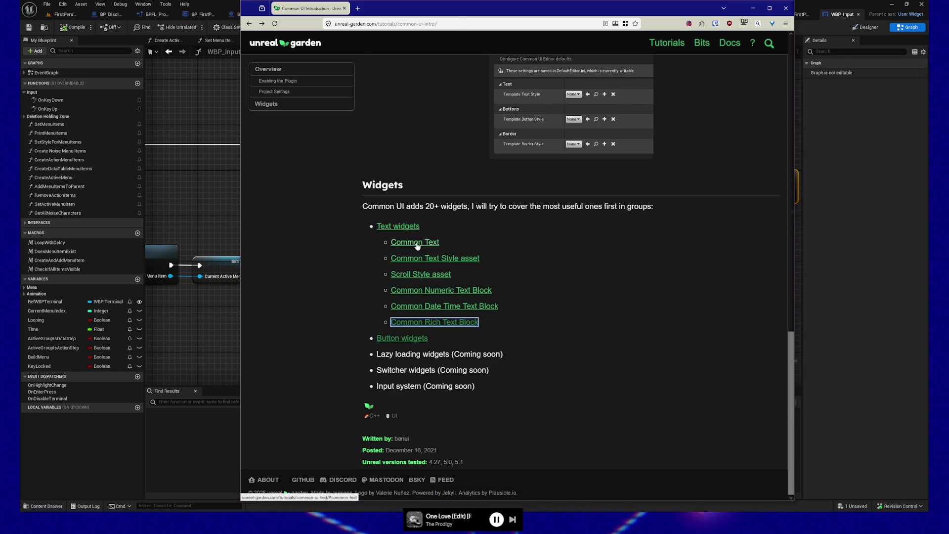
Open the Text Widgets article's Common Text section, then select and dismiss the page address.
{"action": "left_click", "coordinate": [396, 242]}
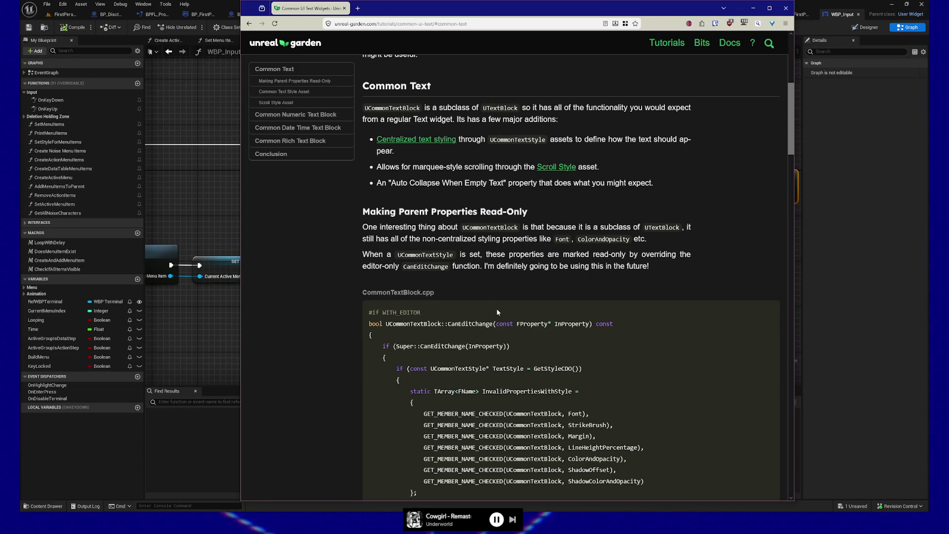
{"action": "left_click", "coordinate": [355, 23]}
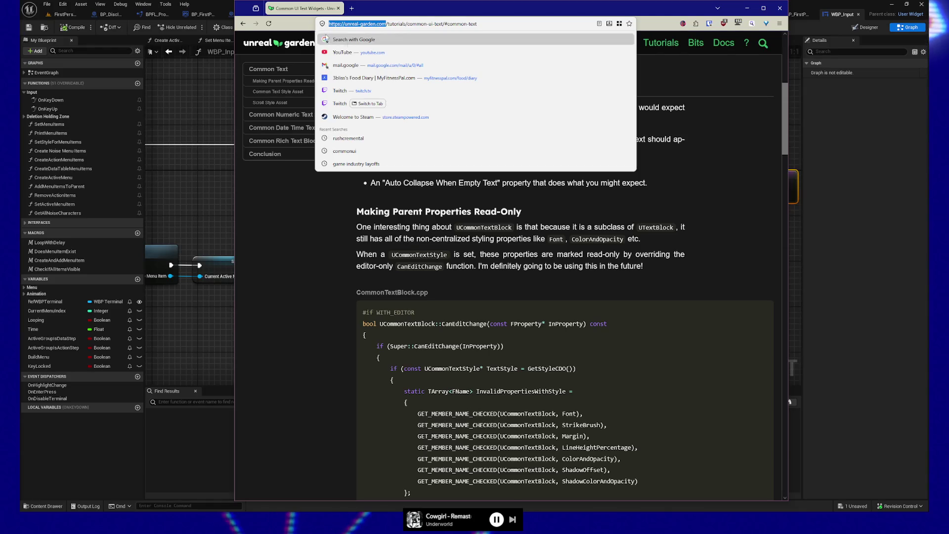
{"action": "key", "text": "Escape"}
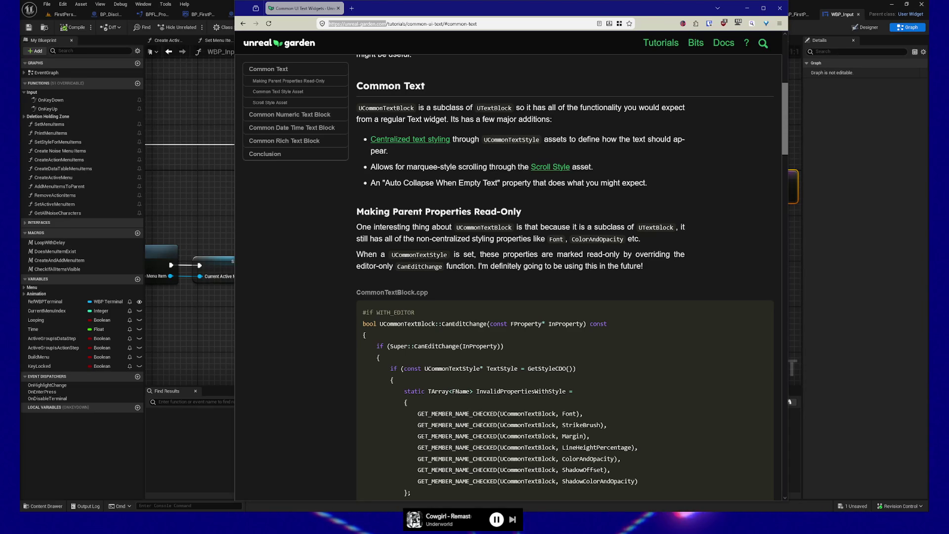
Pan back toward the Increase Current Btn Index comment, zoom out, and close the WBP_Input blueprint.
{"action": "left_click", "coordinate": [829, 4]}
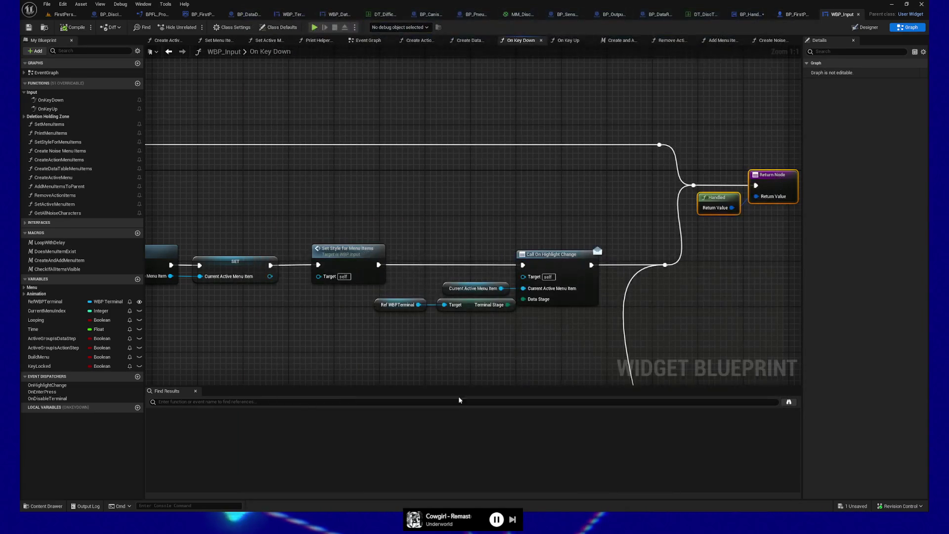
{"action": "left_click_drag", "start_coordinate": [351, 216], "coordinate": [508, 208]}
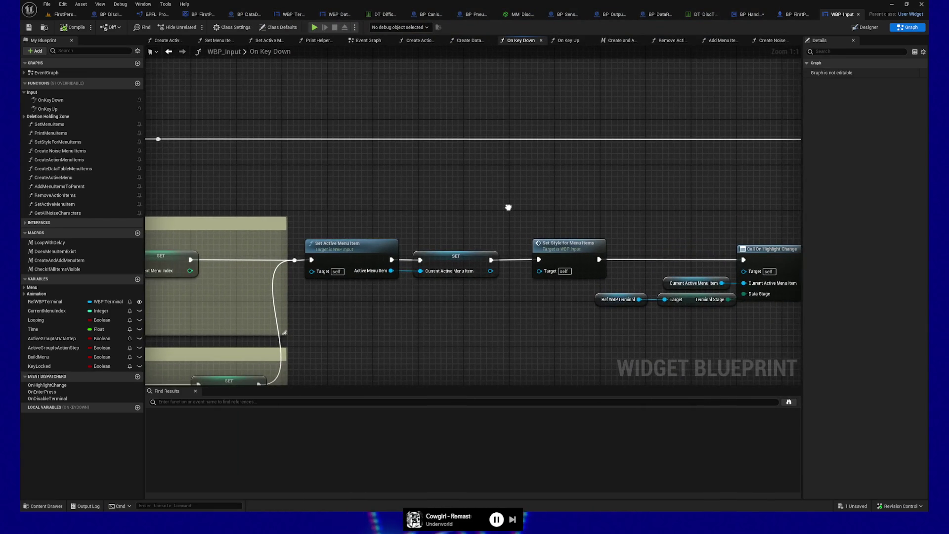
{"action": "left_click_drag", "start_coordinate": [350, 117], "coordinate": [500, 109]}
{"action": "left_click_drag", "start_coordinate": [313, 127], "coordinate": [549, 144]}
{"action": "scroll", "coordinate": [403, 175], "scroll_direction": "down", "scroll_amount": 5}
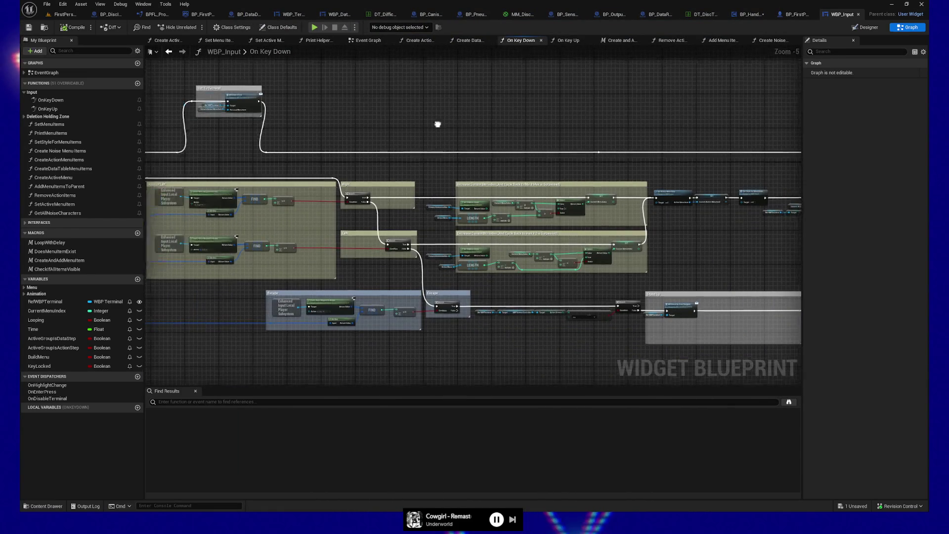
{"action": "left_click", "coordinate": [858, 14]}
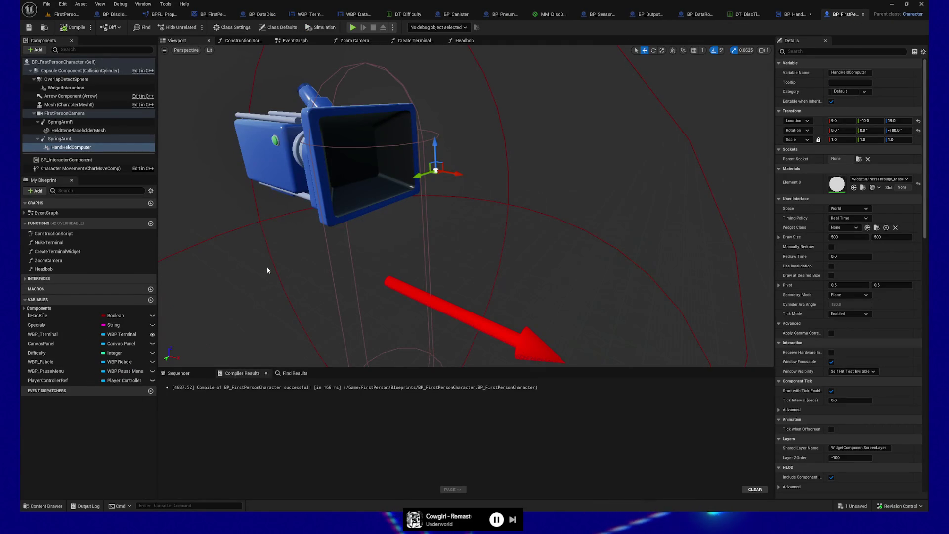
In the Content Drawer, open Content > DataTerminal > GAMEPLAY > HandHeldComputerSystem and clear the wbp_input search.
{"action": "left_click", "coordinate": [43, 506]}
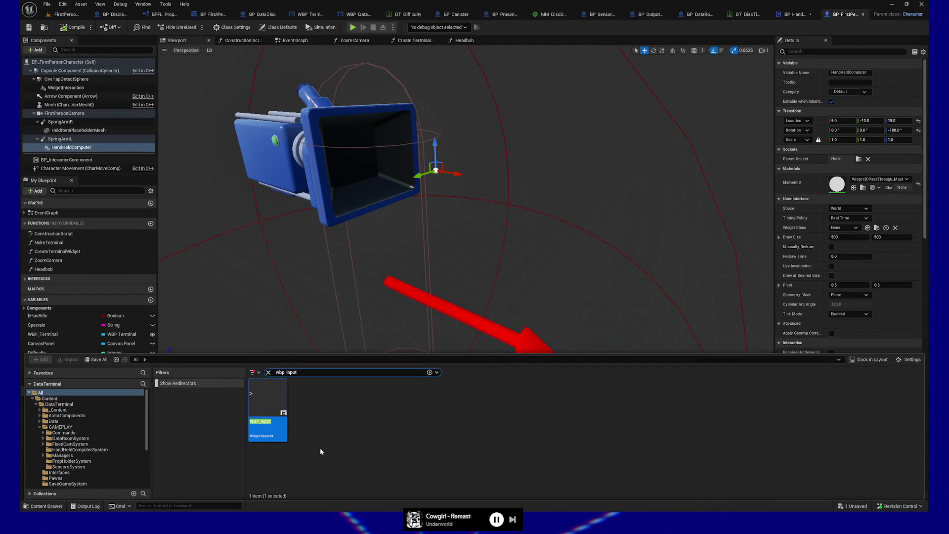
{"action": "left_click", "coordinate": [395, 447]}
{"action": "left_click", "coordinate": [37, 394]}
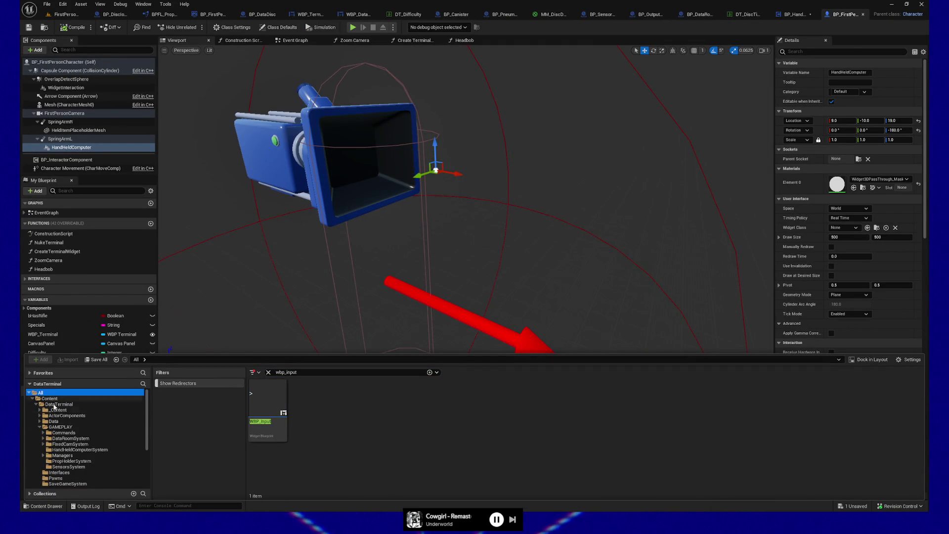
{"action": "left_click", "coordinate": [75, 450]}
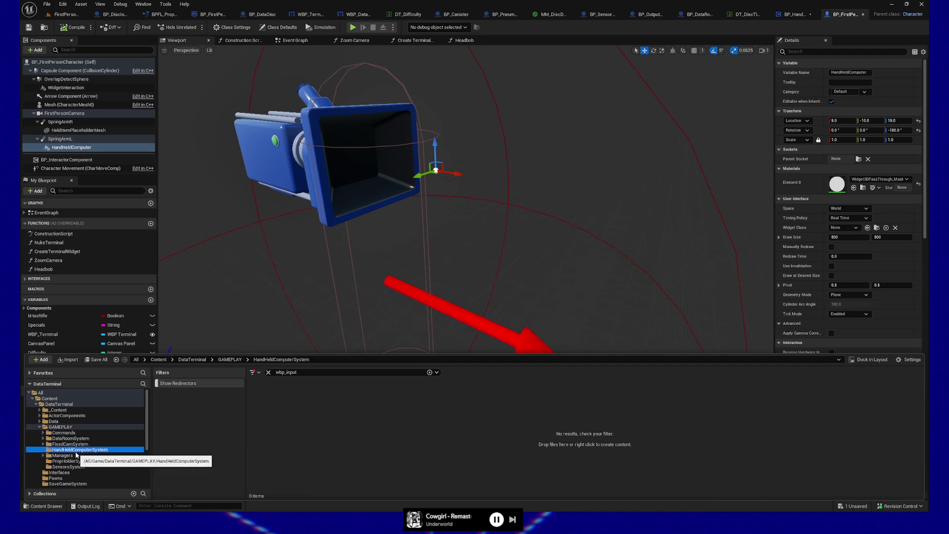
{"action": "left_click", "coordinate": [269, 374]}
{"action": "left_click", "coordinate": [409, 450]}
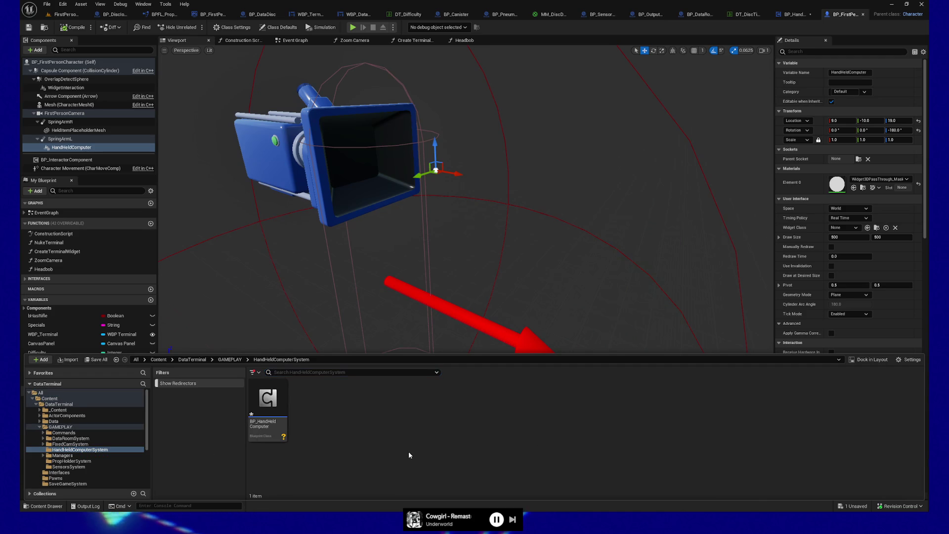
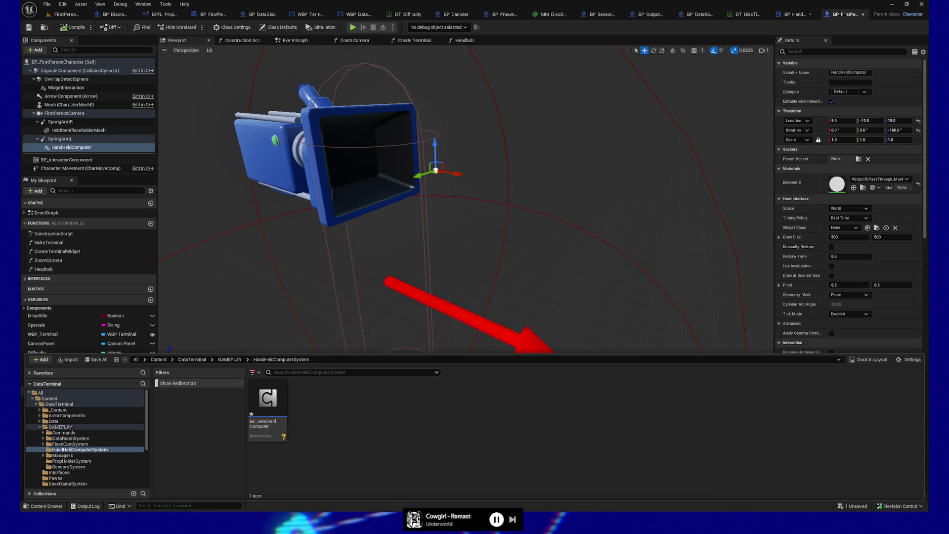
Review the handheld-computer feature notes in Notepad, then return to the editor's asset folder.
{"action": "key", "text": "alt+Tab"}
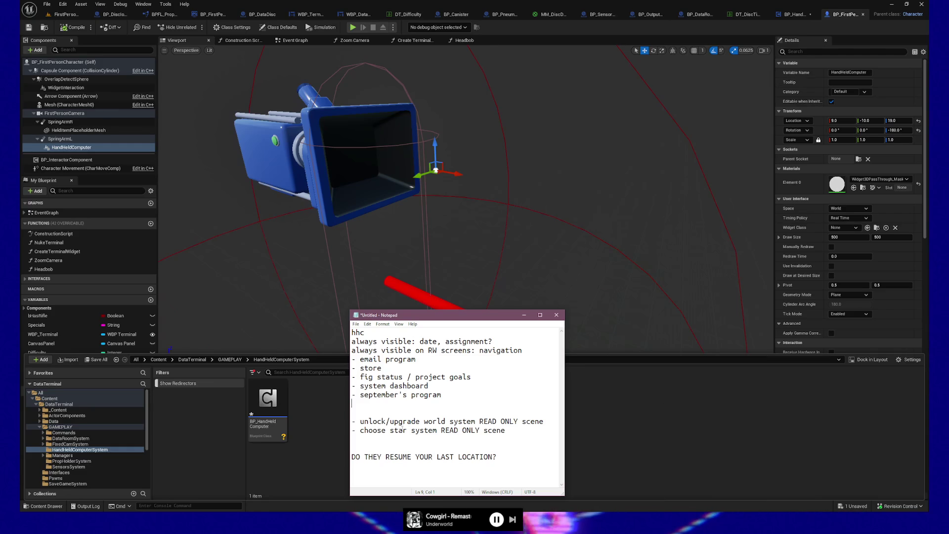
{"action": "left_click", "coordinate": [306, 452]}
Create a User Widget-based Widget Blueprint named WBP_HandHeldComputerBase in the folder.
{"action": "right_click", "coordinate": [306, 453]}
{"action": "type", "text": "widget"}
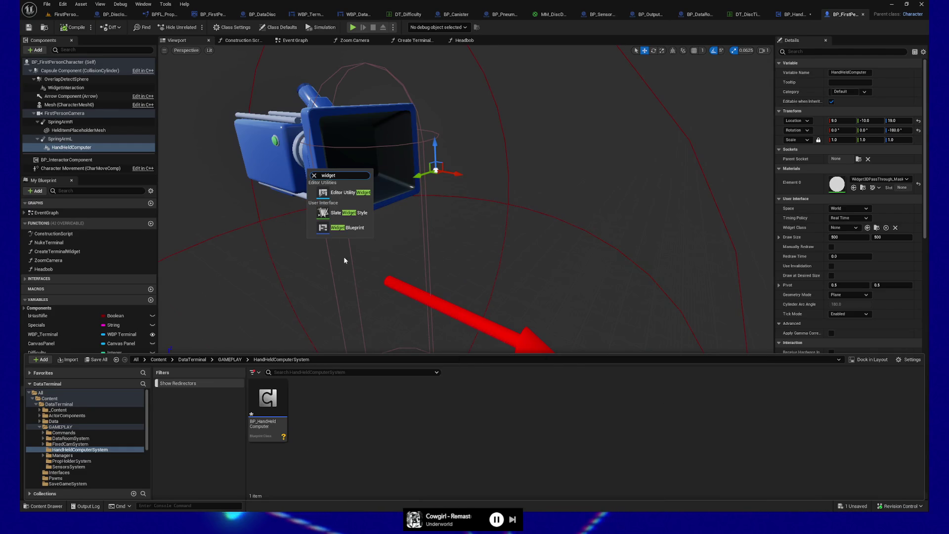
{"action": "left_click", "coordinate": [353, 228]}
{"action": "type", "text": "W"}
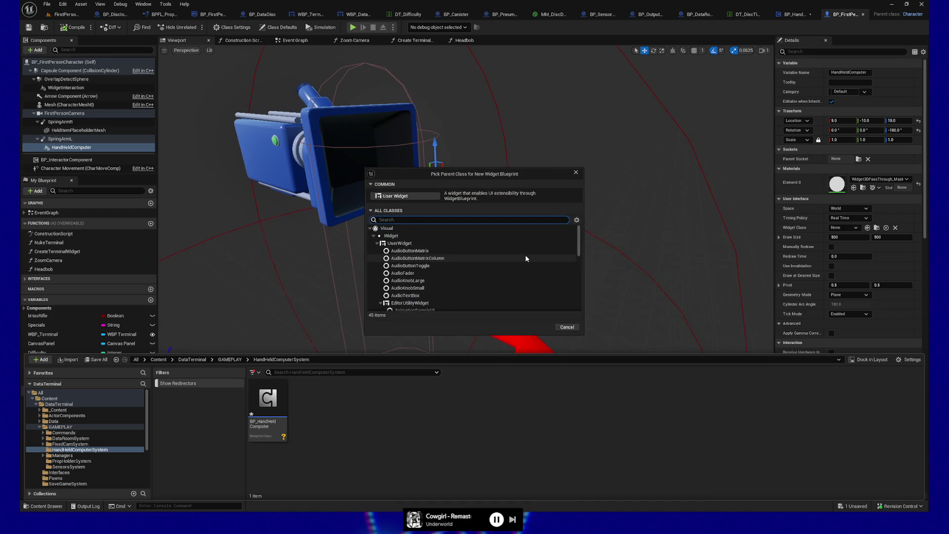
{"action": "key", "text": "BackSpace"}
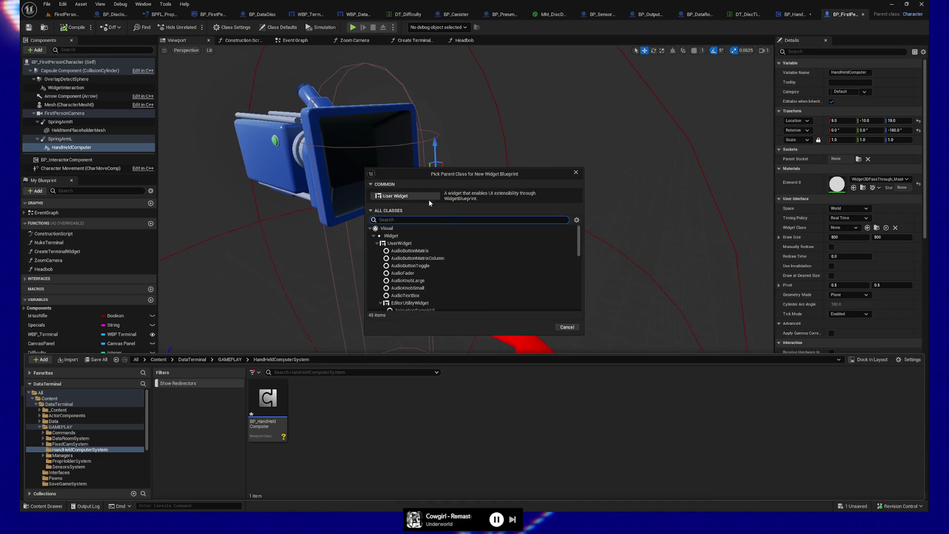
{"action": "left_click", "coordinate": [416, 195]}
{"action": "type", "text": "WBP_"}
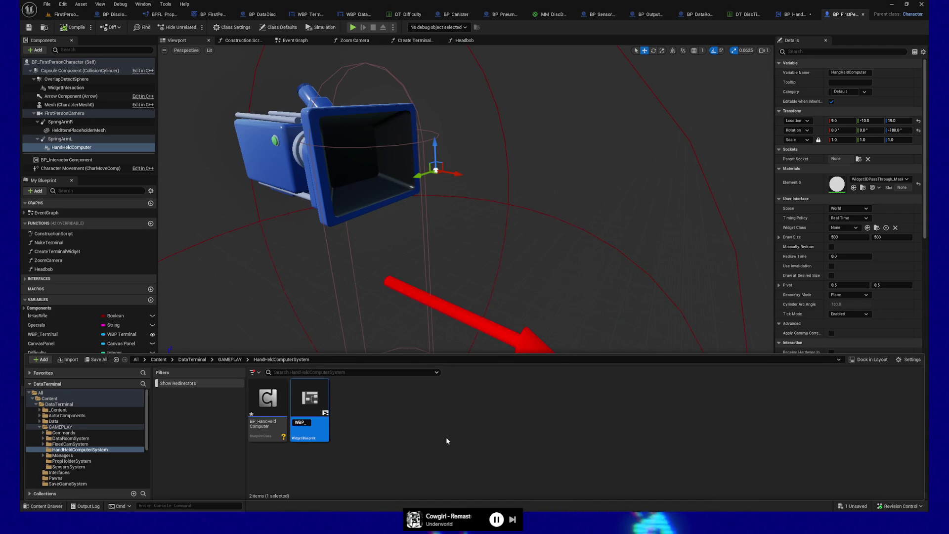
{"action": "type", "text": "HandHeld"}
{"action": "type", "text": "ComputerBase"}
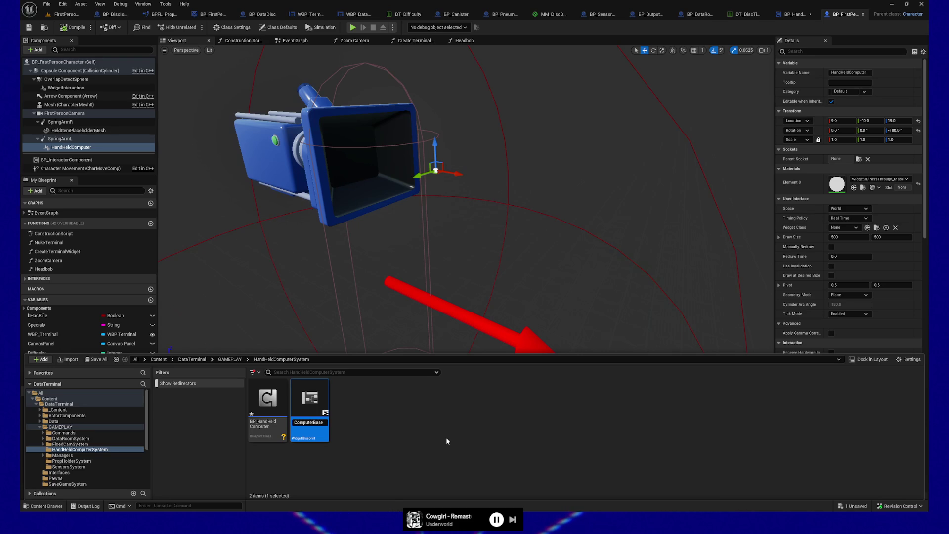
{"action": "key", "text": "Return"}
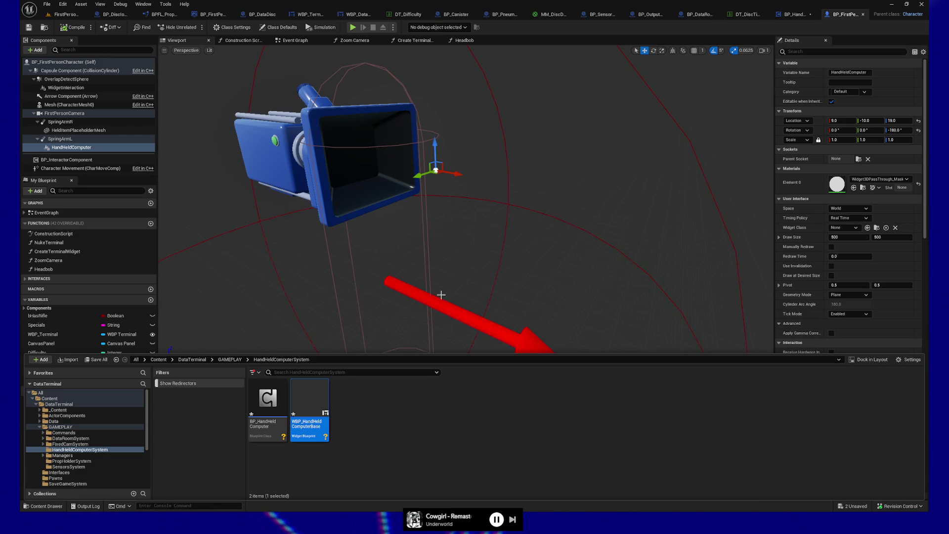
Inspect the FirstPersonCamera in the character blueprint, then switch to the FirstPersonMap level and look around.
{"action": "left_click", "coordinate": [334, 113]}
{"action": "left_click", "coordinate": [284, 131]}
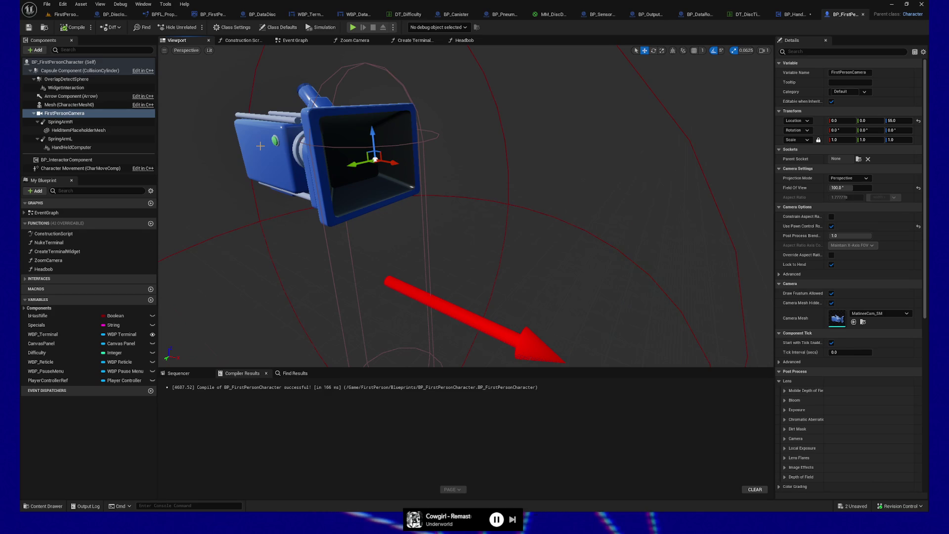
{"action": "mouse_move", "coordinate": [396, 255]}
{"action": "left_mouse_down"}
{"action": "mouse_move", "coordinate": [302, 255]}
{"action": "mouse_move", "coordinate": [205, 190]}
{"action": "left_mouse_up"}
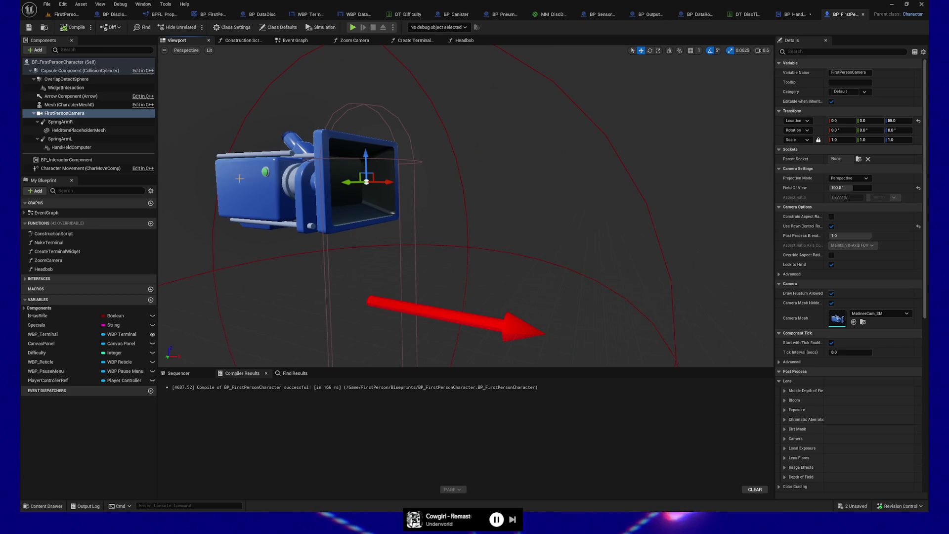
{"action": "left_click", "coordinate": [66, 14]}
{"action": "mouse_move", "coordinate": [442, 302]}
{"action": "left_mouse_down"}
{"action": "mouse_move", "coordinate": [316, 297]}
{"action": "mouse_move", "coordinate": [445, 297]}
{"action": "mouse_move", "coordinate": [346, 296]}
{"action": "left_mouse_up"}
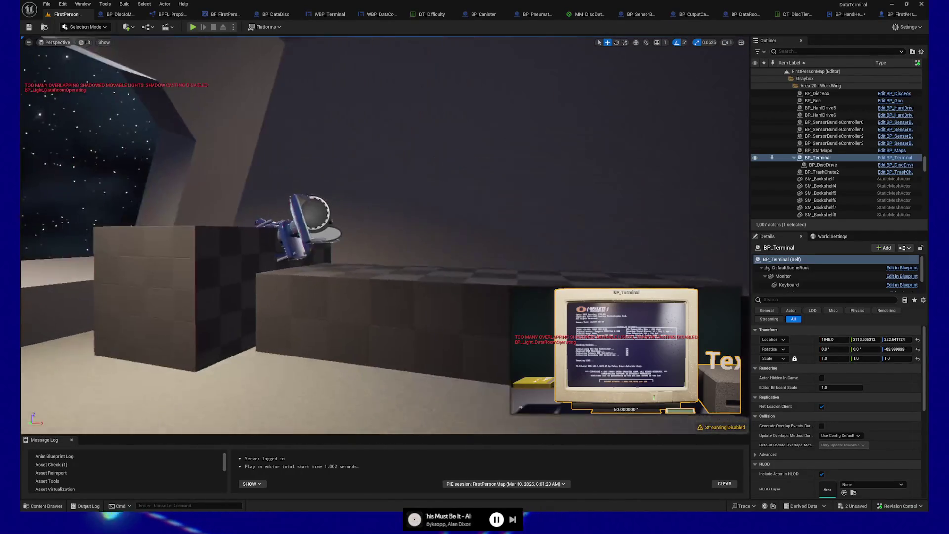
{"action": "left_click_drag", "start_coordinate": [408, 262], "coordinate": [408, 262]}
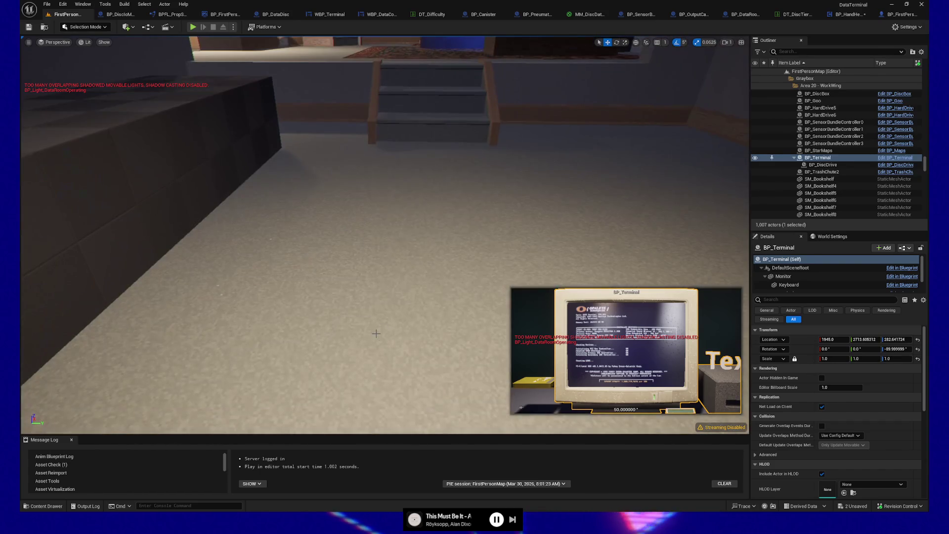
{"action": "right_click", "coordinate": [376, 334]}
Start a Play From Here session of FirstPersonMap.
{"action": "left_click", "coordinate": [410, 323]}
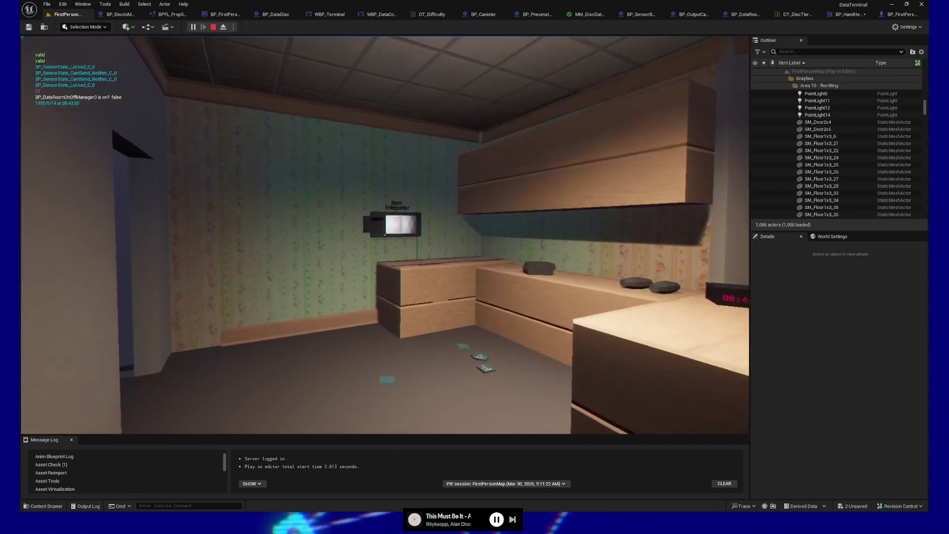
Use the item teleporter terminal, pause the game, stop the music, and switch to the browser.
{"action": "key", "text": "e"}
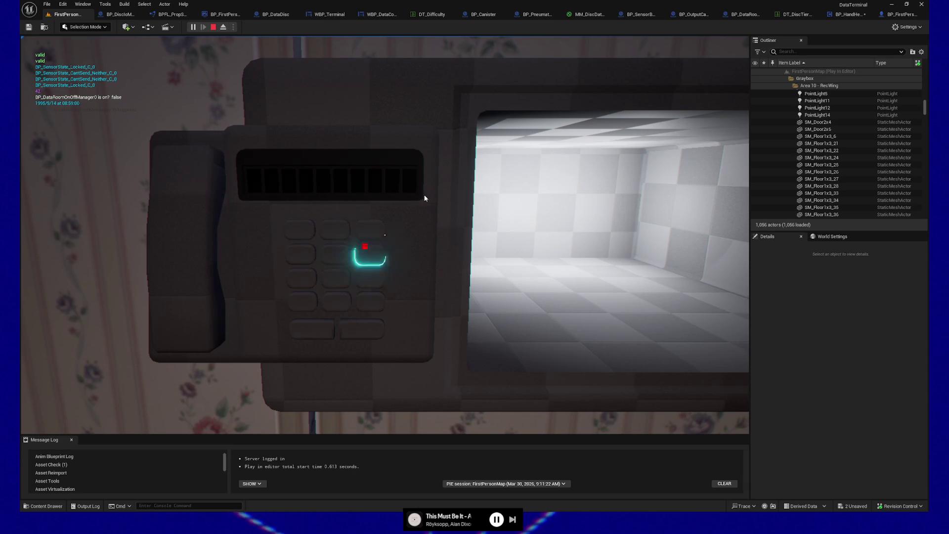
{"action": "key", "text": "Escape"}
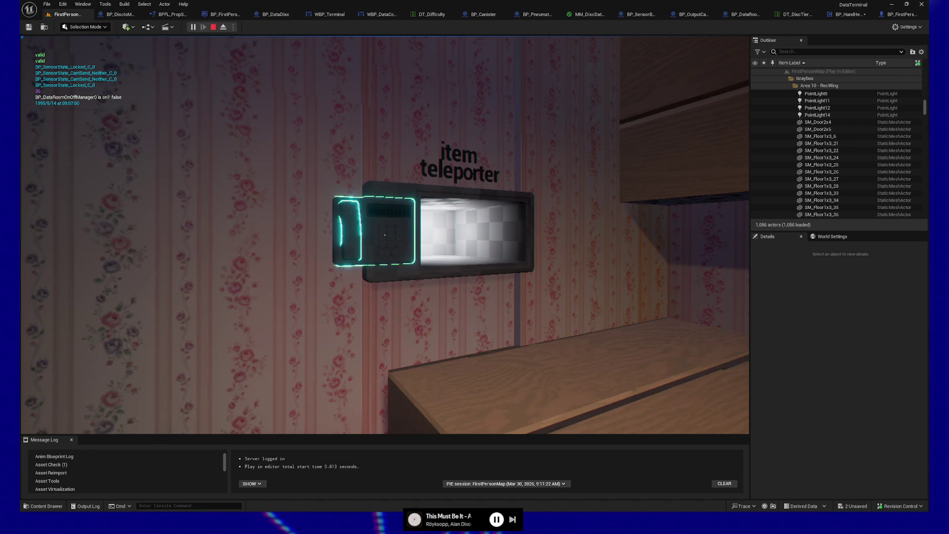
{"action": "key", "text": "Escape"}
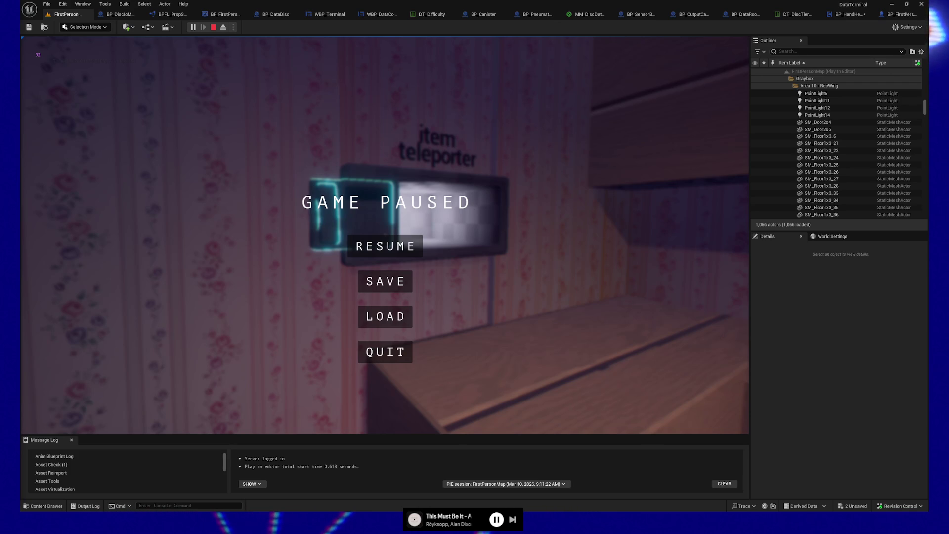
{"action": "key", "text": "XF86AudioPlay"}
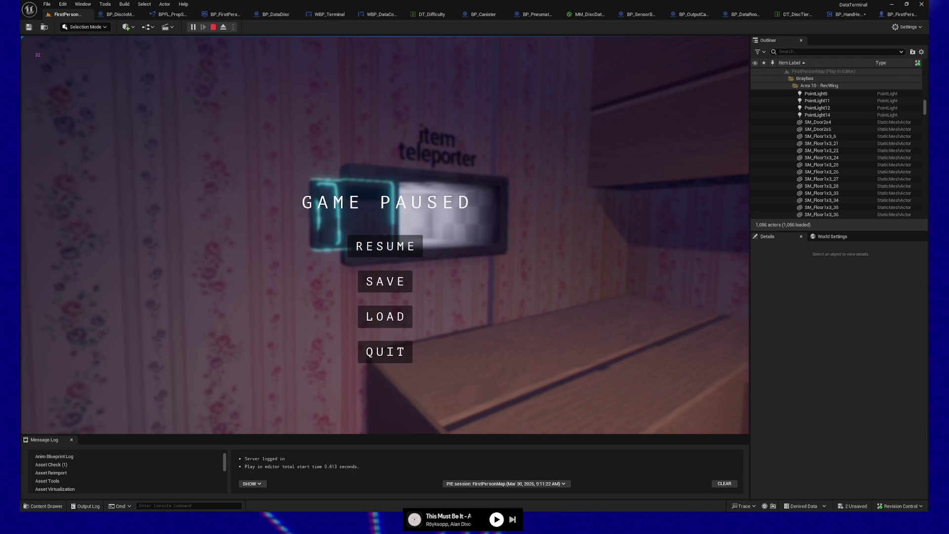
{"action": "key", "text": "alt+Tab"}
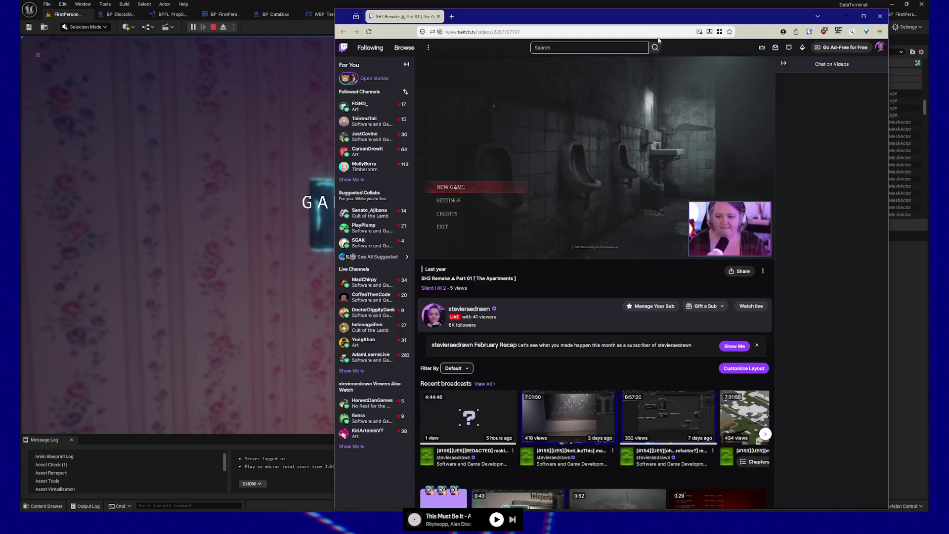
Make the Twitch VOD fullscreen, seek to about 03:24, and unmute the sound.
{"action": "key", "text": "super+Up"}
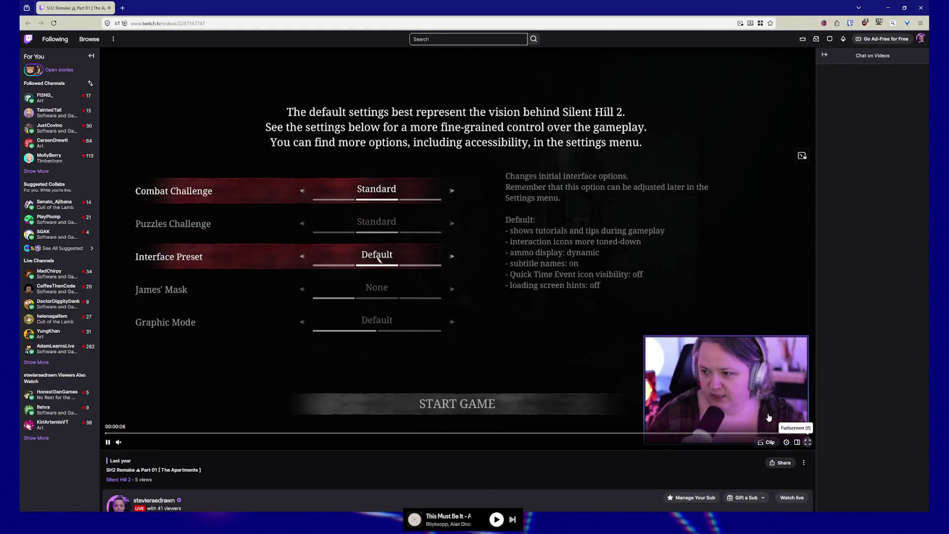
{"action": "left_click", "coordinate": [807, 442]}
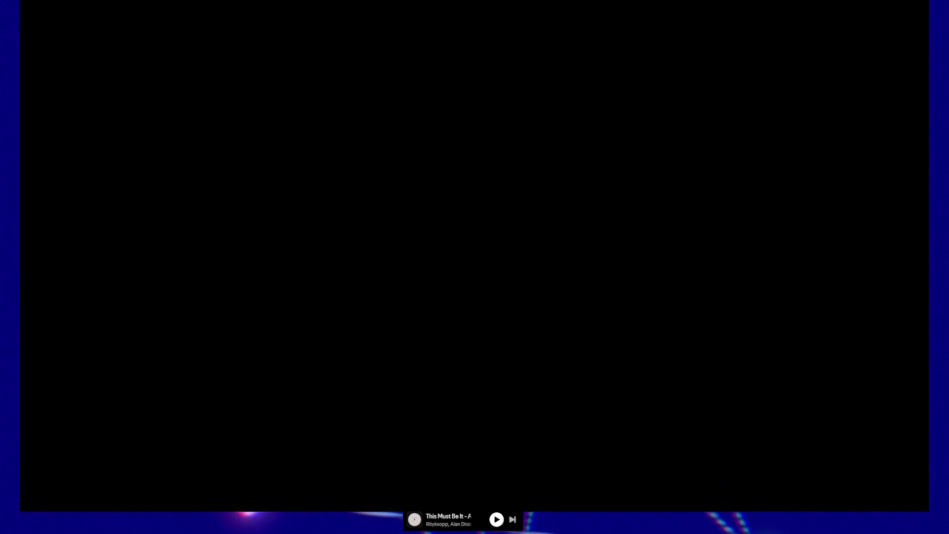
{"action": "left_click", "coordinate": [105, 495]}
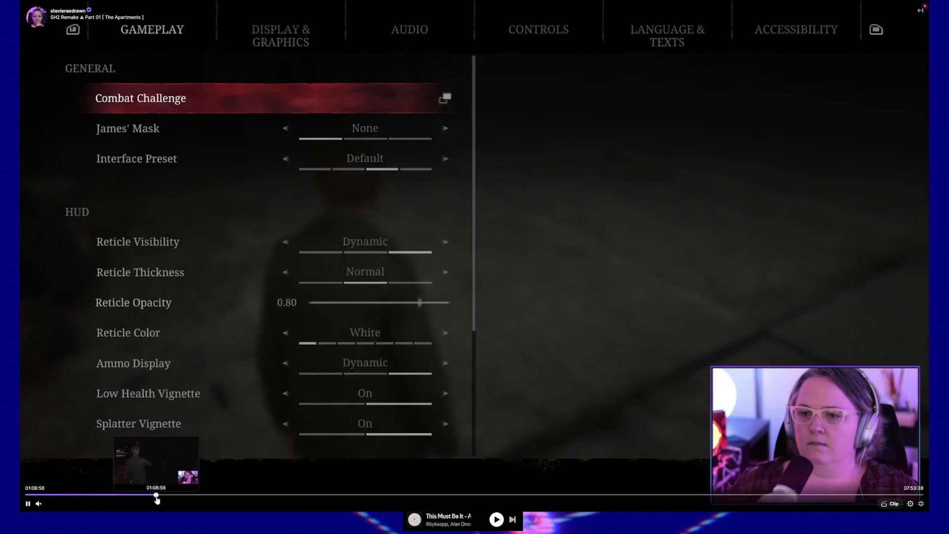
{"action": "left_click", "coordinate": [196, 494]}
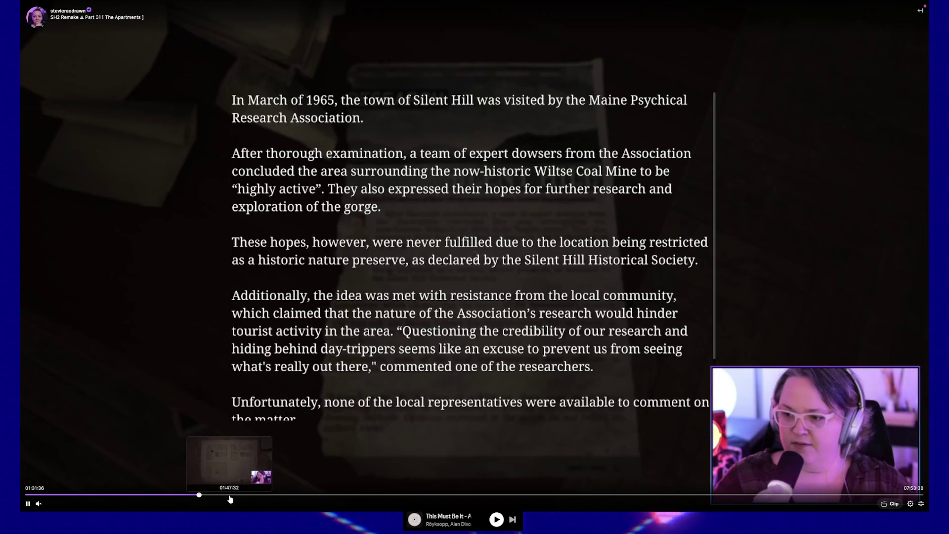
{"action": "left_click", "coordinate": [228, 494]}
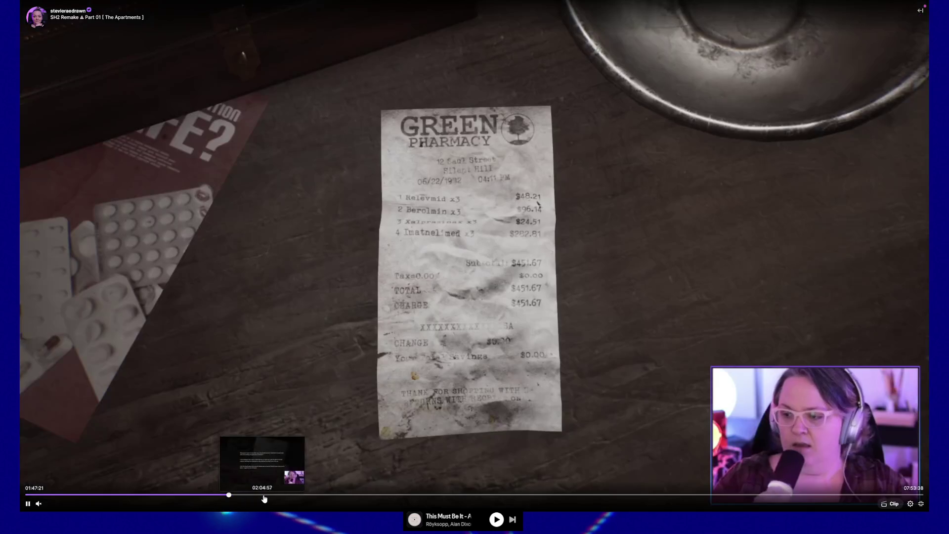
{"action": "left_click", "coordinate": [264, 494]}
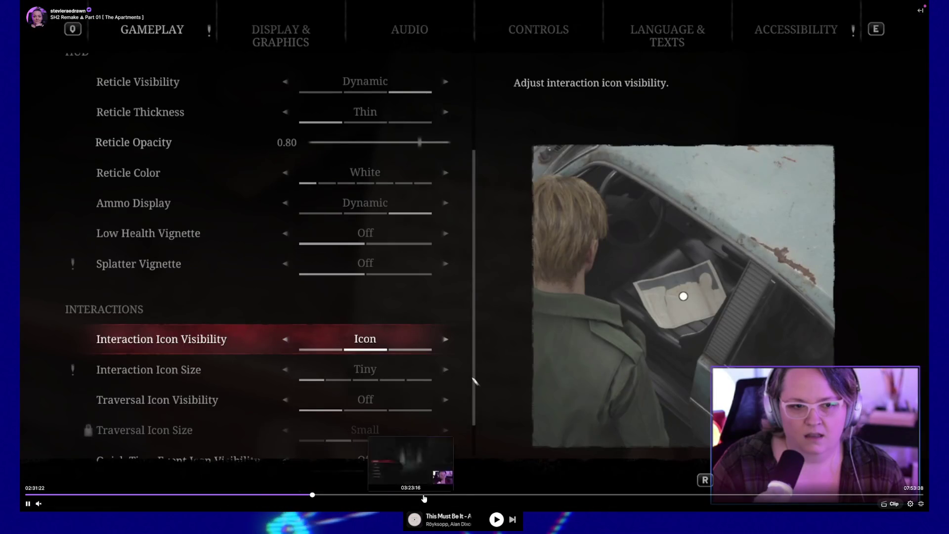
{"action": "left_click", "coordinate": [423, 495]}
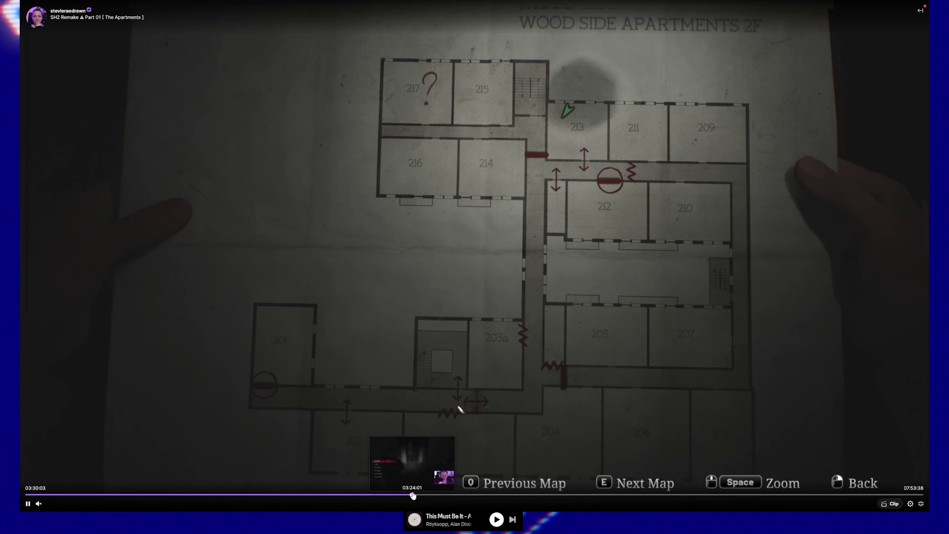
{"action": "left_click", "coordinate": [413, 494]}
{"action": "left_click", "coordinate": [40, 504]}
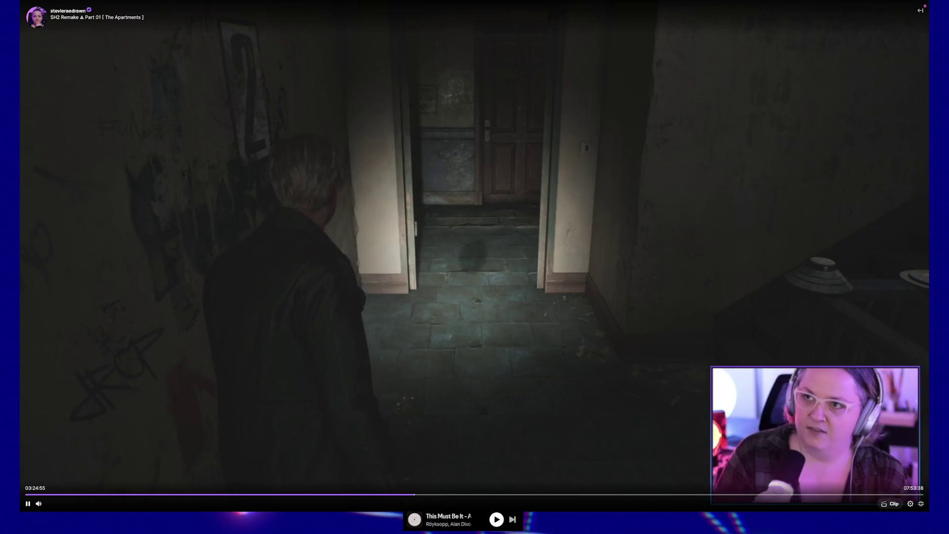
Skip forward with arrow keys, pause, then jump the VOD ahead to about 05:54.
{"action": "key", "text": "Right"}
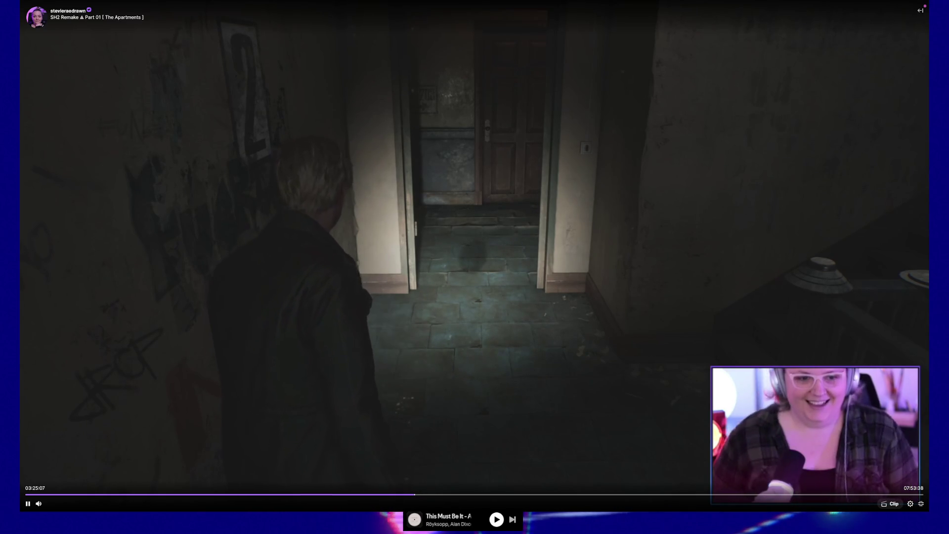
{"action": "key", "text": "Right"}
{"action": "key", "text": "Right"}
{"action": "key", "text": "Right"}
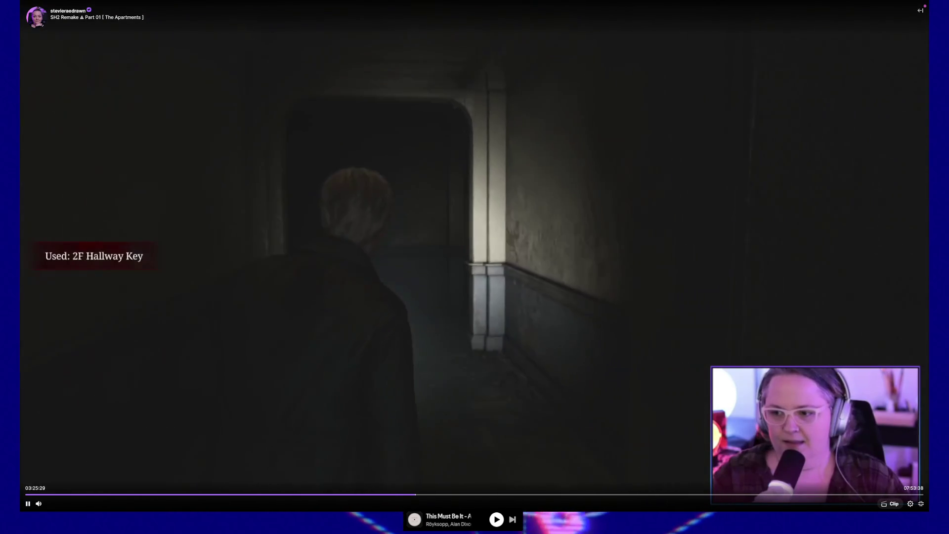
{"action": "key", "text": "Right"}
{"action": "key", "text": "Left"}
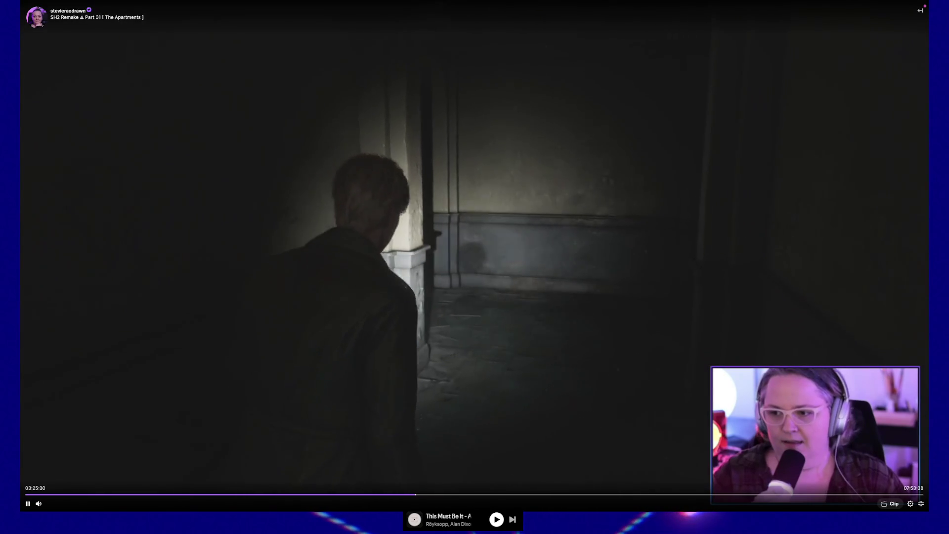
{"action": "left_click", "coordinate": [353, 284]}
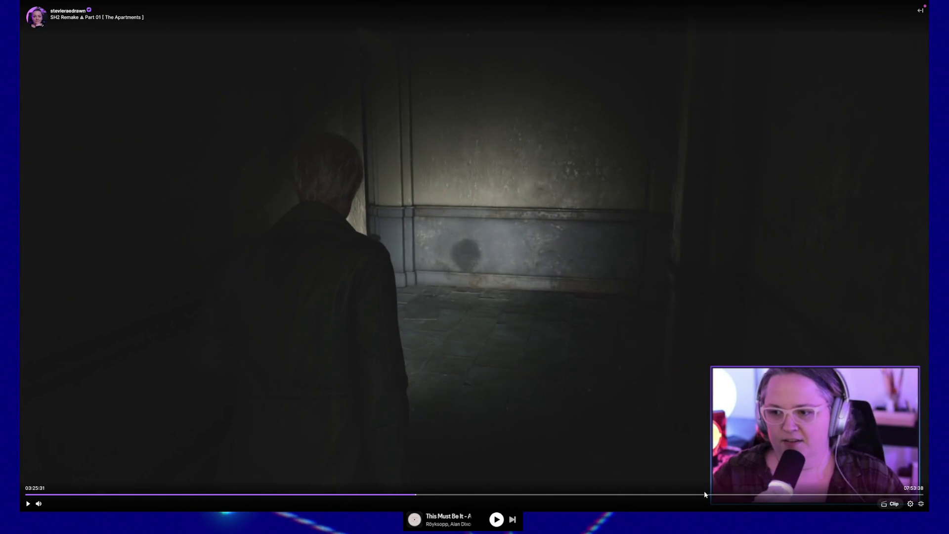
{"action": "left_click", "coordinate": [691, 495]}
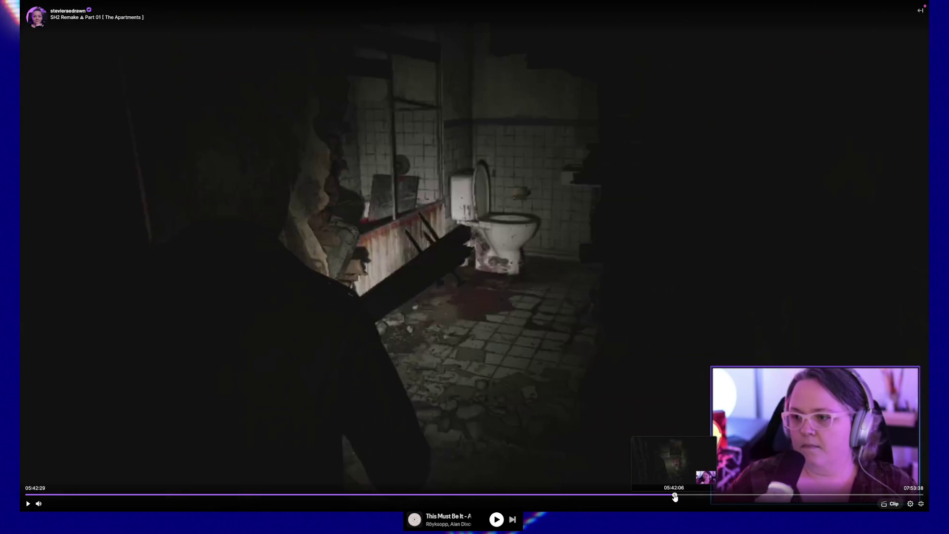
{"action": "left_click", "coordinate": [682, 494]}
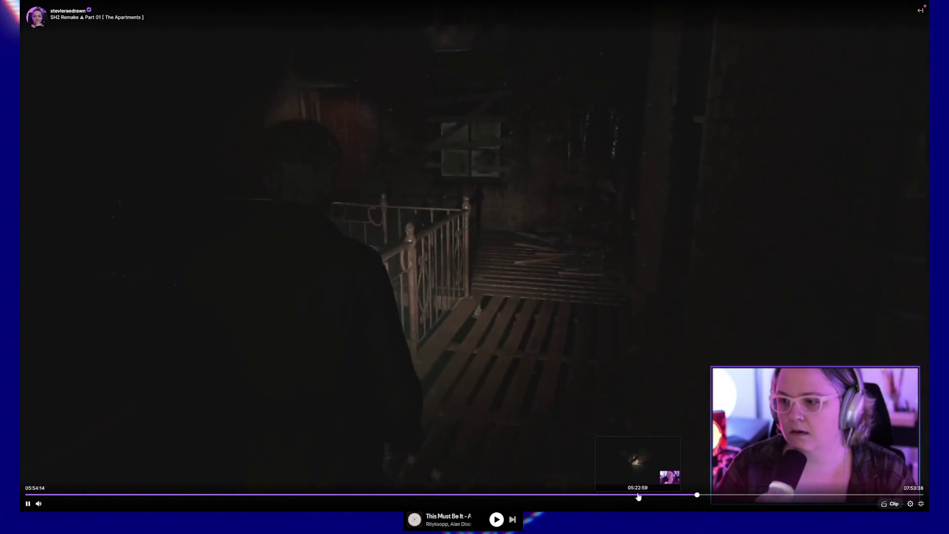
Step the replay along the seek bar from about 05:20 to 05:36.
{"action": "left_click", "coordinate": [635, 495]}
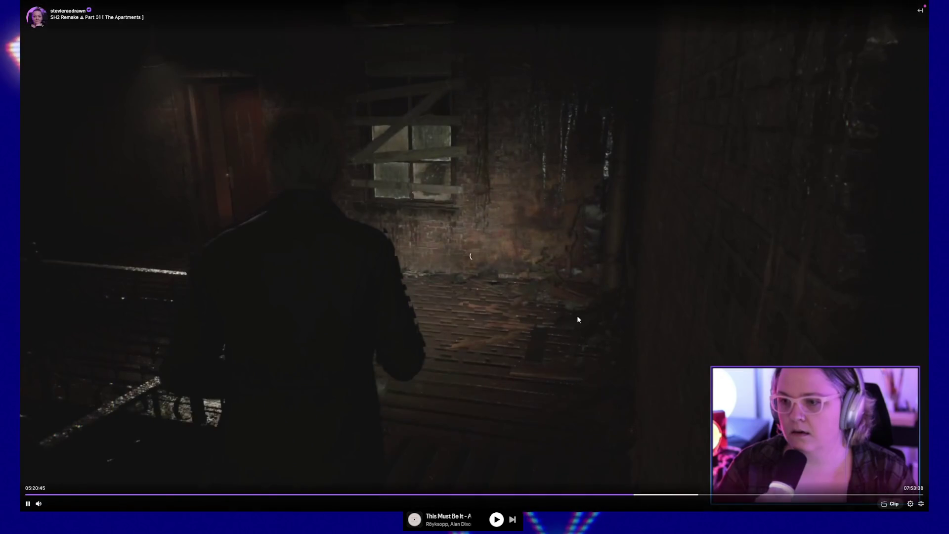
{"action": "left_click", "coordinate": [644, 495]}
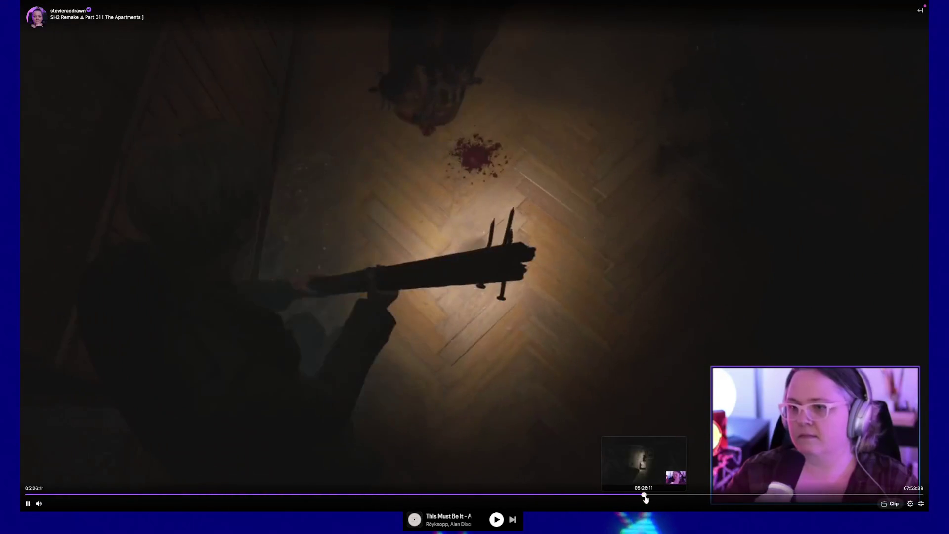
{"action": "left_click", "coordinate": [652, 496]}
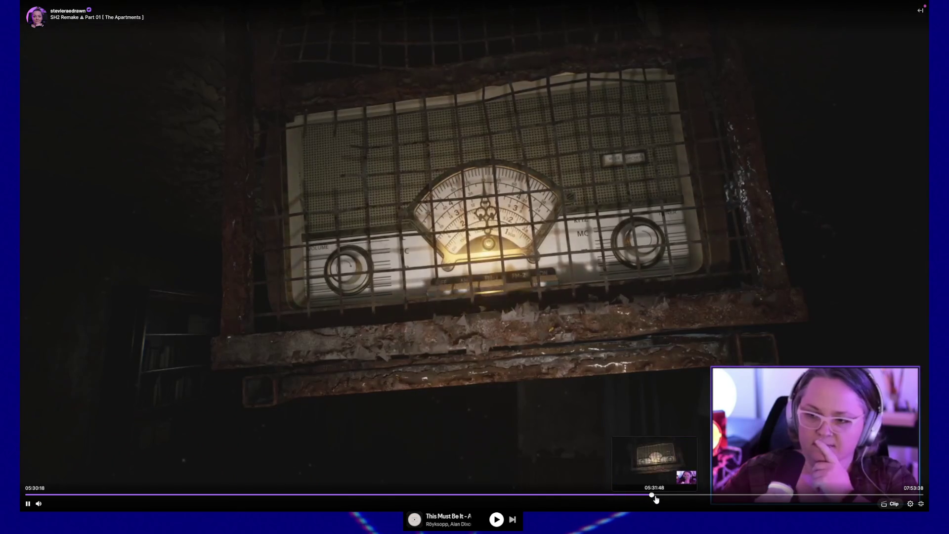
{"action": "left_click", "coordinate": [656, 495]}
{"action": "left_click", "coordinate": [662, 496]}
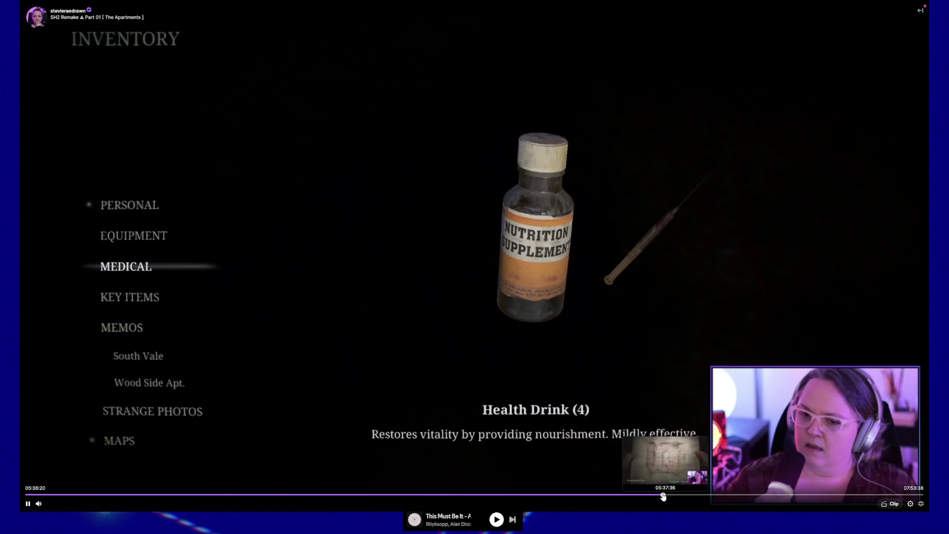
Skip ahead past the bird ornament scene to the apartment footage near 06:57.
{"action": "key", "text": "Right"}
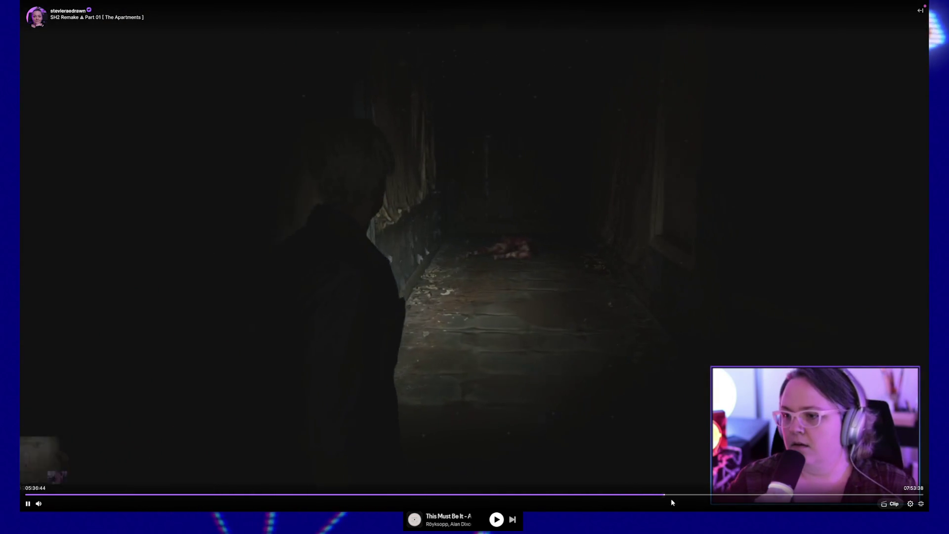
{"action": "key", "text": "Right"}
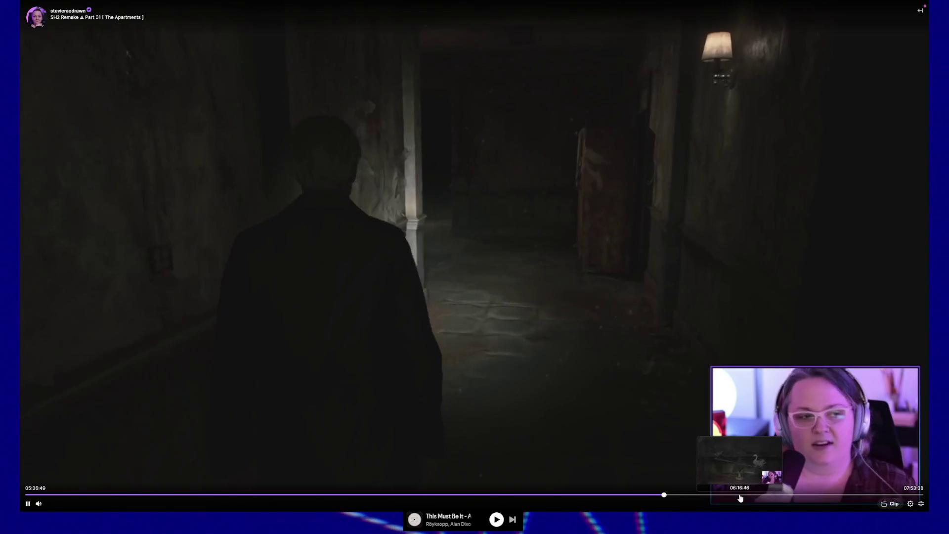
{"action": "left_click", "coordinate": [736, 495]}
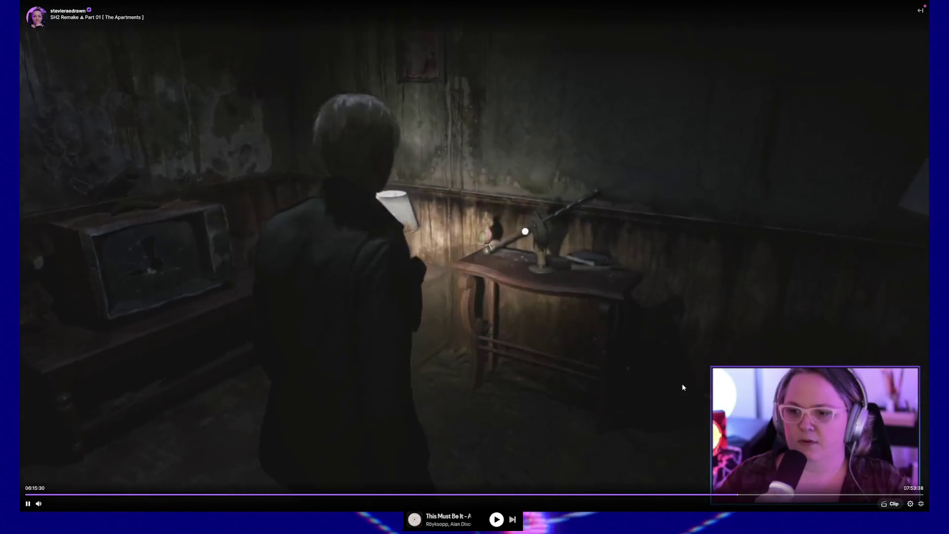
{"action": "key", "text": "Right"}
{"action": "key", "text": "Right"}
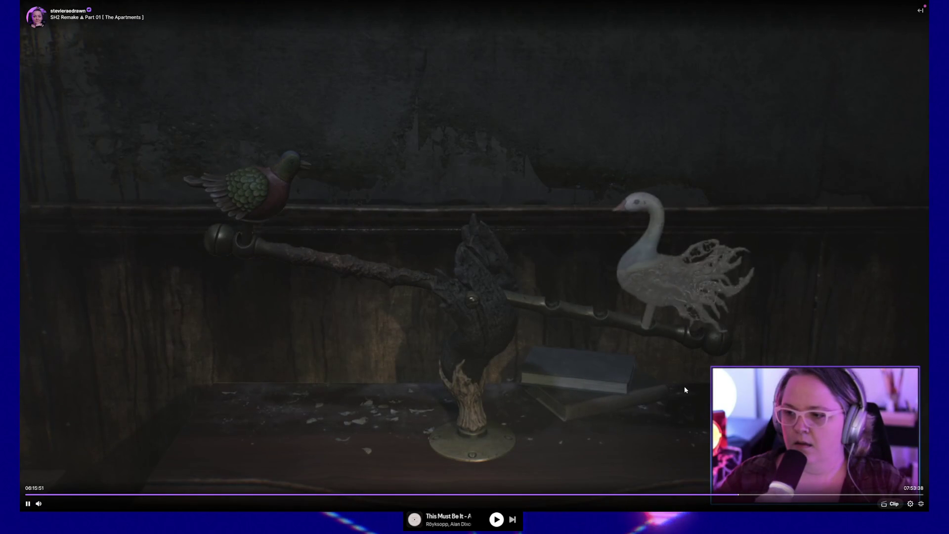
{"action": "left_click", "coordinate": [818, 495]}
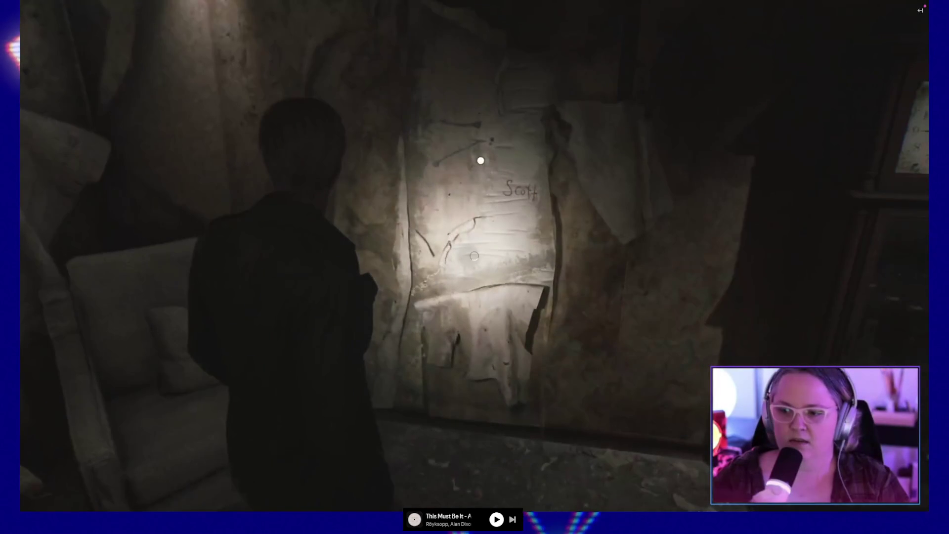
Rewind the replay in ten-second steps past the 2F map to about 06:53.
{"action": "key", "text": "Left"}
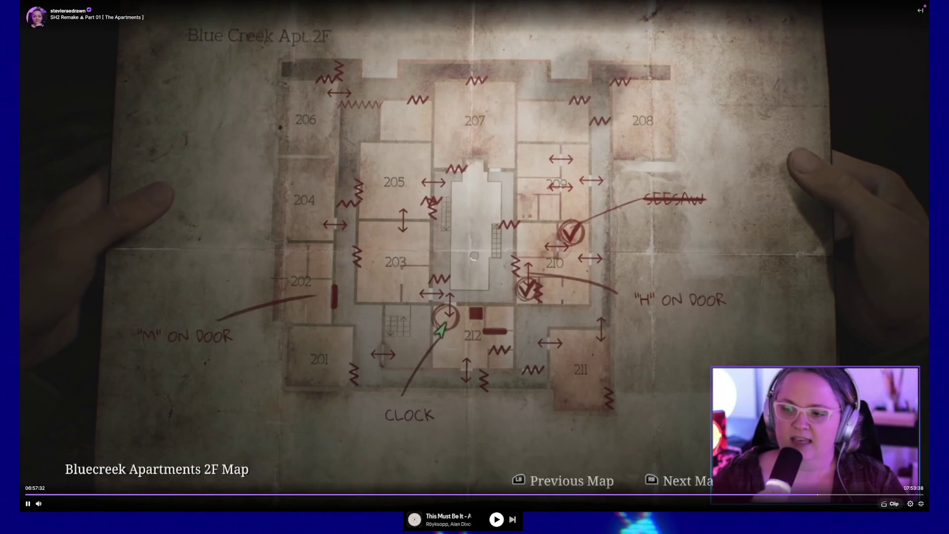
{"action": "key", "text": "Left"}
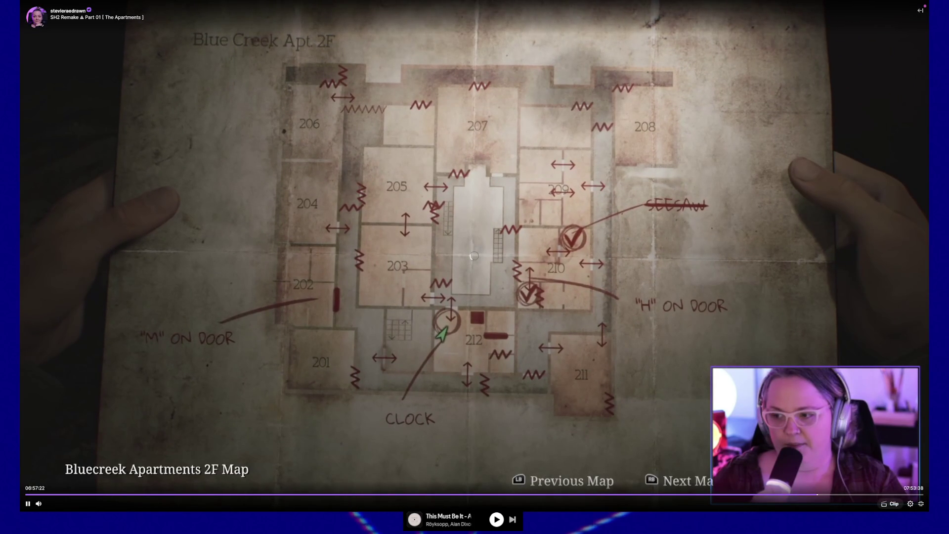
{"action": "key", "text": "Left"}
{"action": "key", "text": "Left"}
{"action": "key", "text": "Left"}
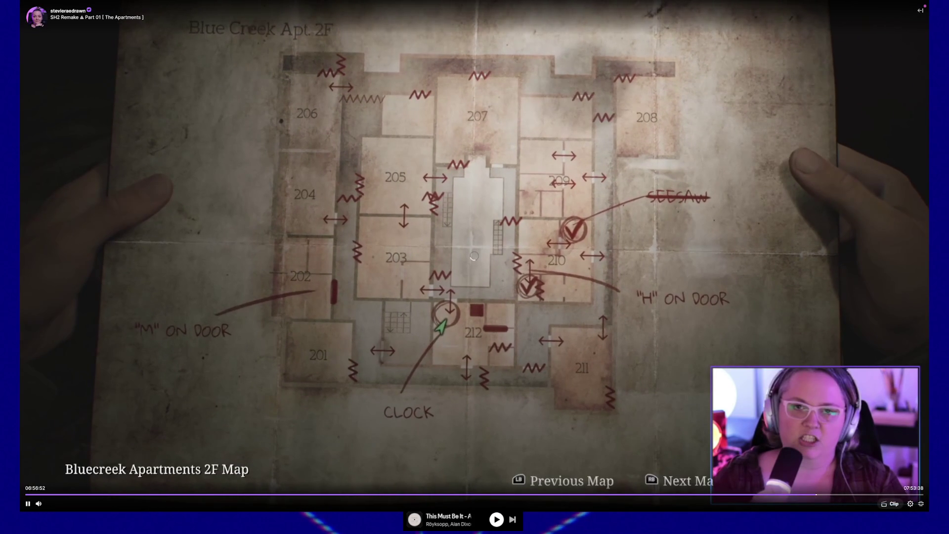
{"action": "key", "text": "Left"}
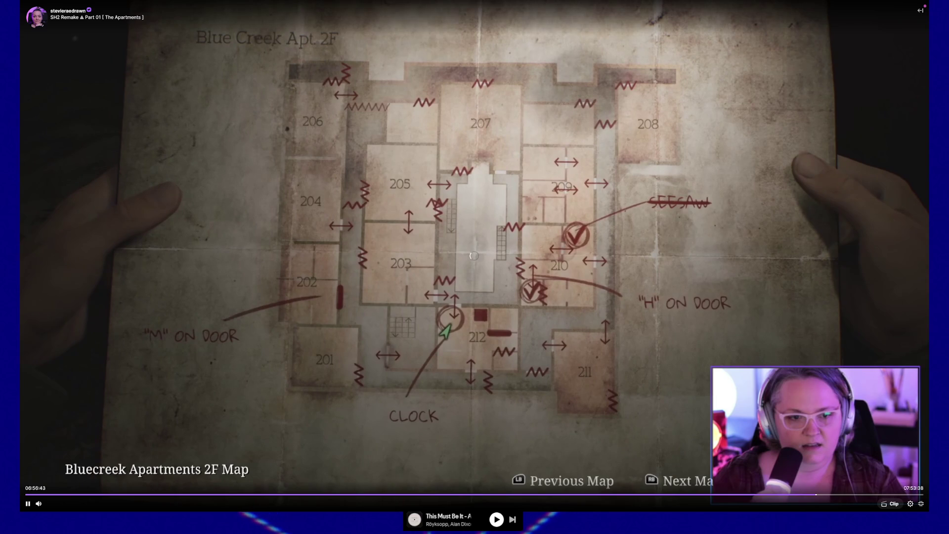
{"action": "key", "text": "Left"}
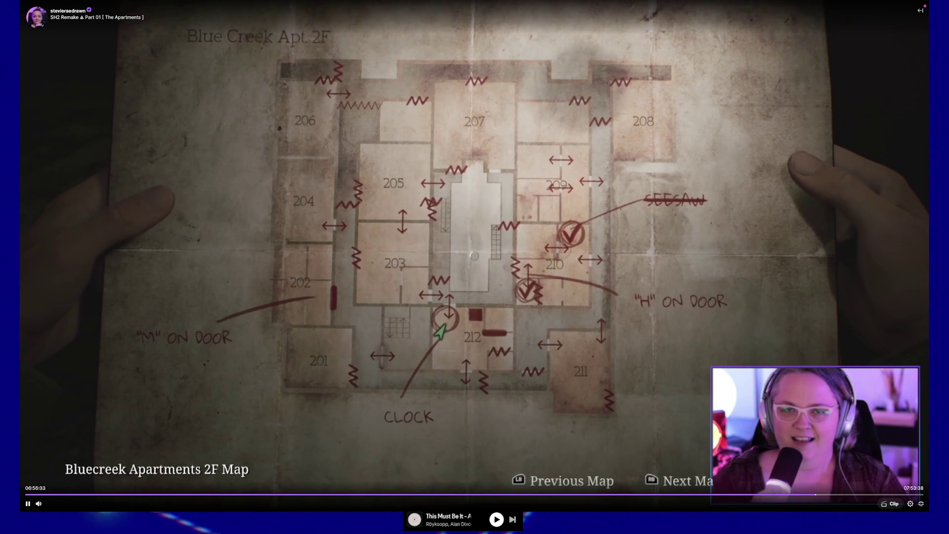
{"action": "key", "text": "Left"}
{"action": "key", "text": "Left"}
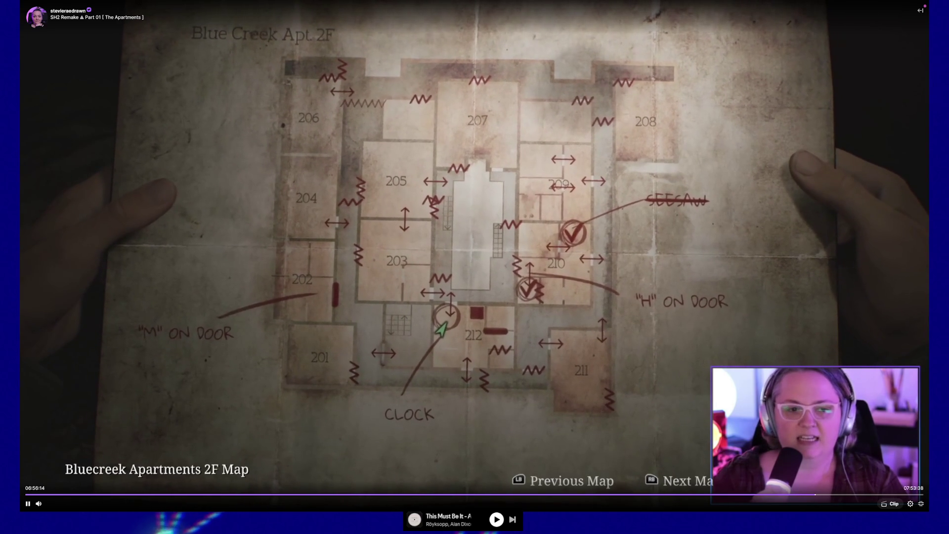
{"action": "key", "text": "Left"}
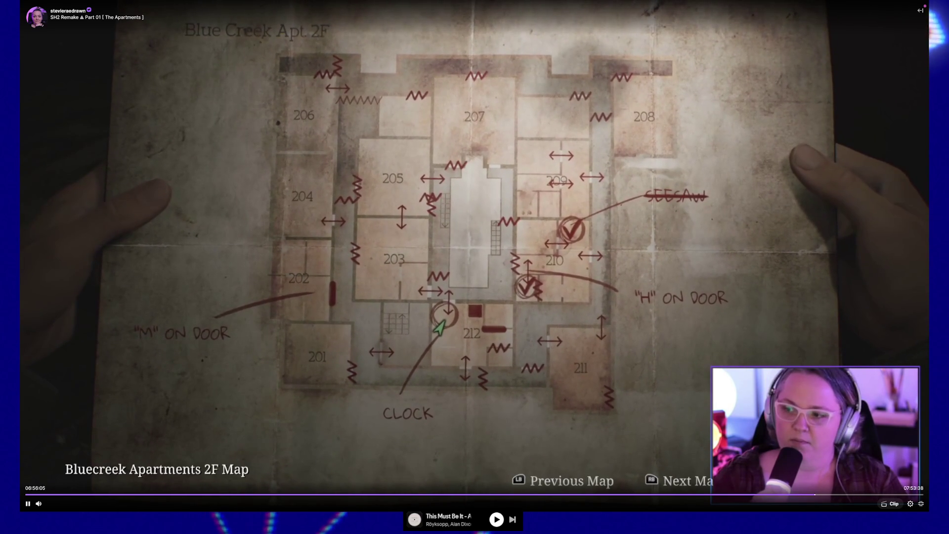
{"action": "key", "text": "Left"}
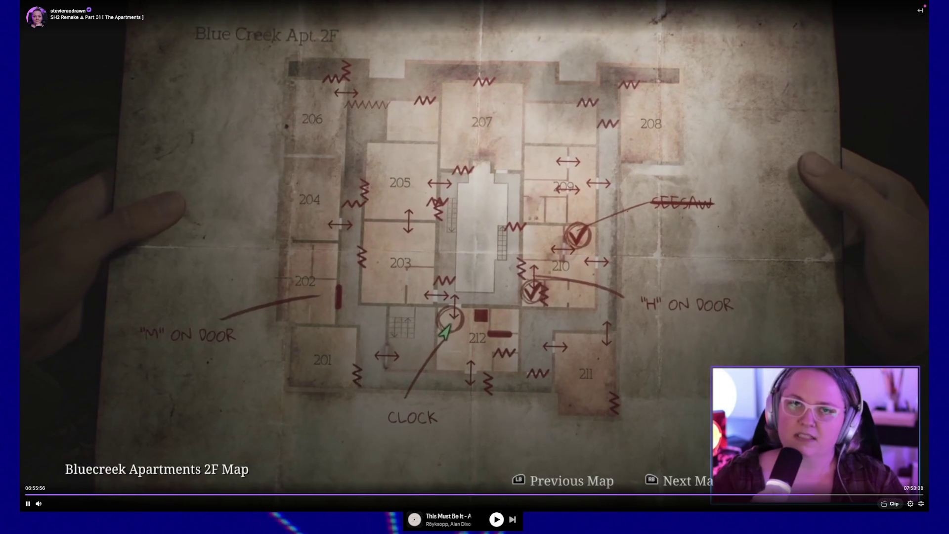
{"action": "key", "text": "Left"}
Seek back to about 06:50, where the annotated Bluecreek Apartments 2F map appears.
{"action": "left_click", "coordinate": [809, 494]}
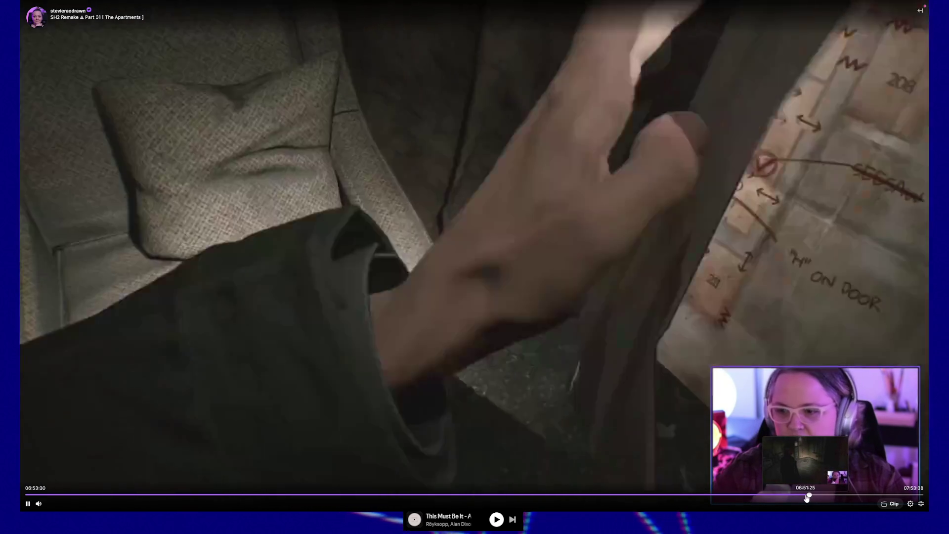
{"action": "left_click", "coordinate": [807, 495]}
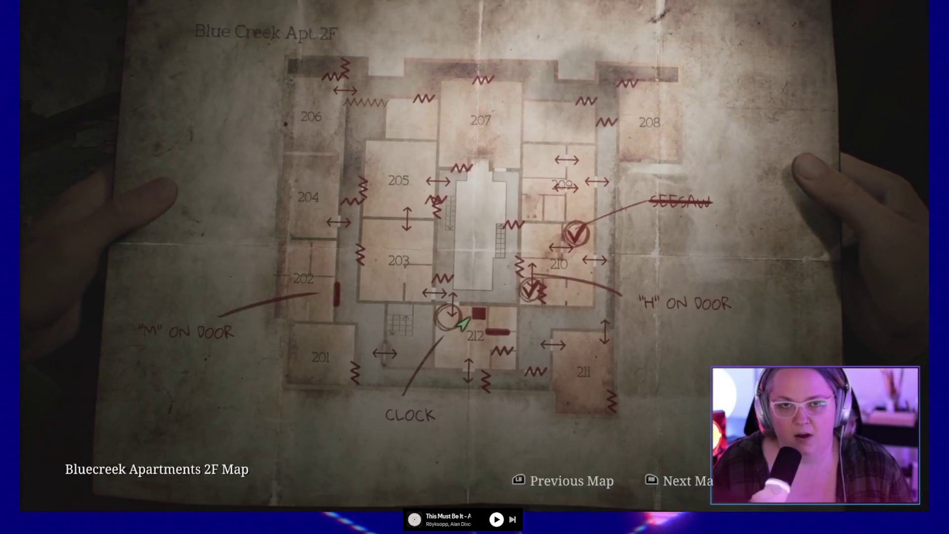
{"action": "mouse_move", "coordinate": [663, 460]}
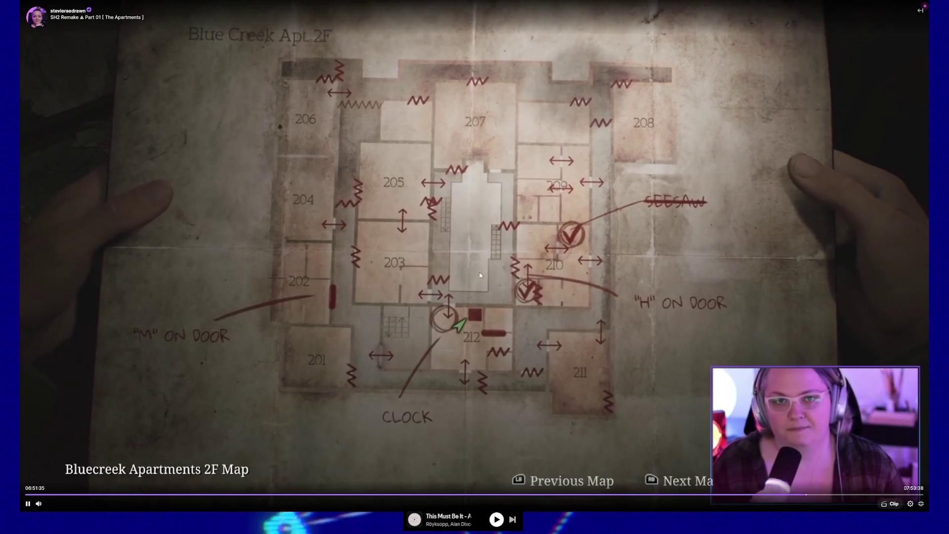
{"action": "left_click", "coordinate": [803, 494]}
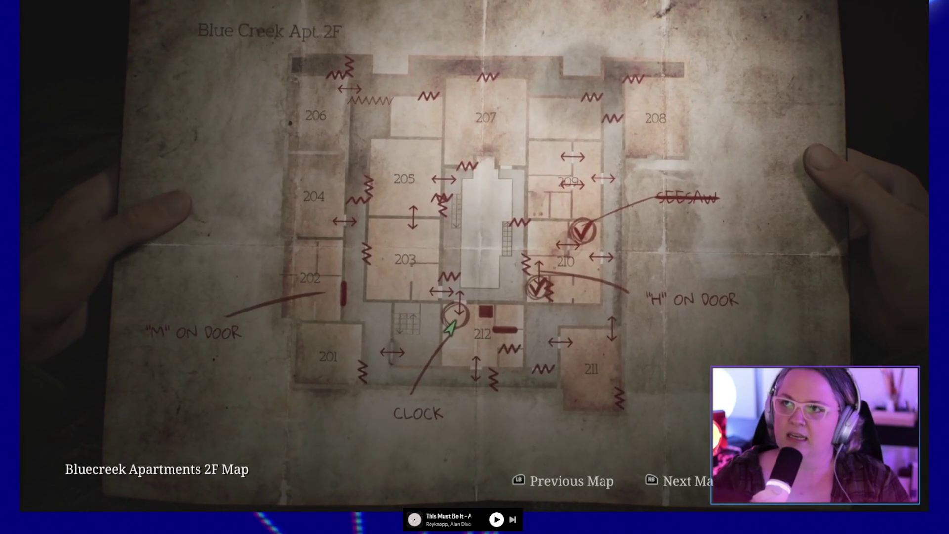
Pause the Twitch replay at 06:55:37 on the annotated Bluecreek Apartments 2F map.
{"action": "mouse_move", "coordinate": [566, 239]}
{"action": "left_click", "coordinate": [354, 299]}
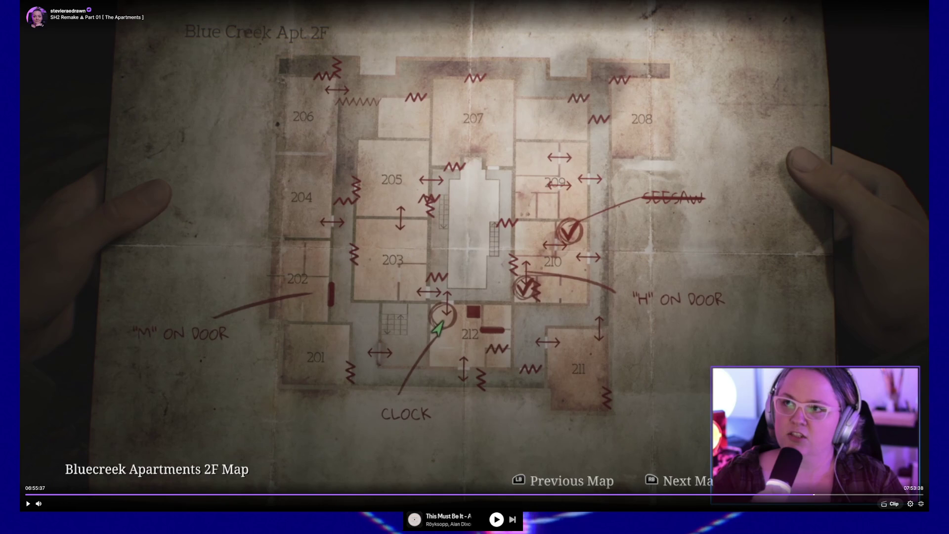
Mute the replay and jump along the seek bar to around 06:48, near the 2F map scene.
{"action": "left_click", "coordinate": [38, 503]}
{"action": "left_click", "coordinate": [430, 303]}
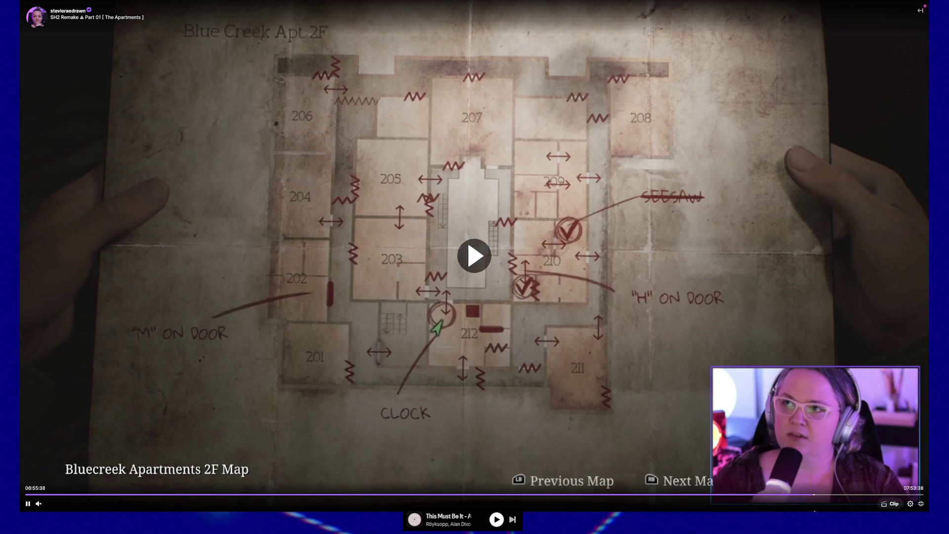
{"action": "left_click", "coordinate": [790, 494]}
{"action": "left_click", "coordinate": [800, 495]}
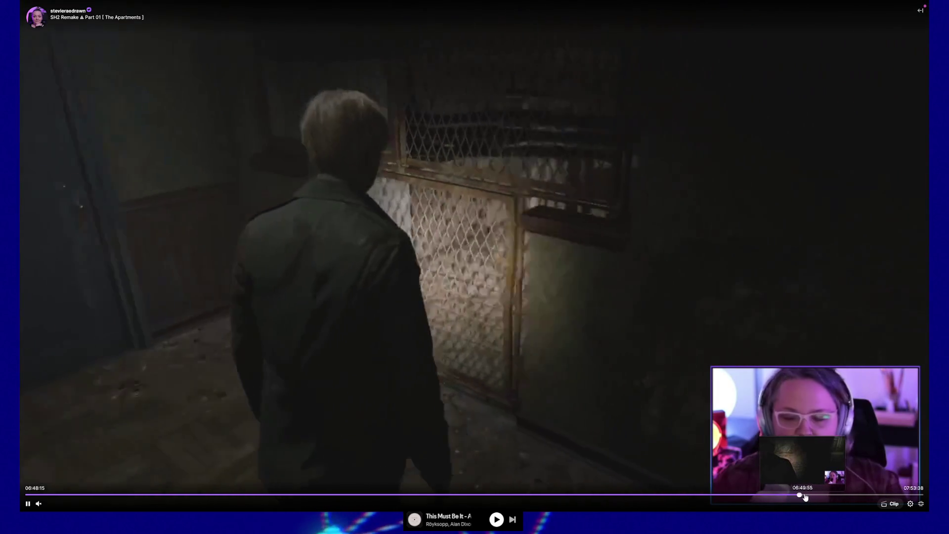
{"action": "left_click", "coordinate": [805, 494]}
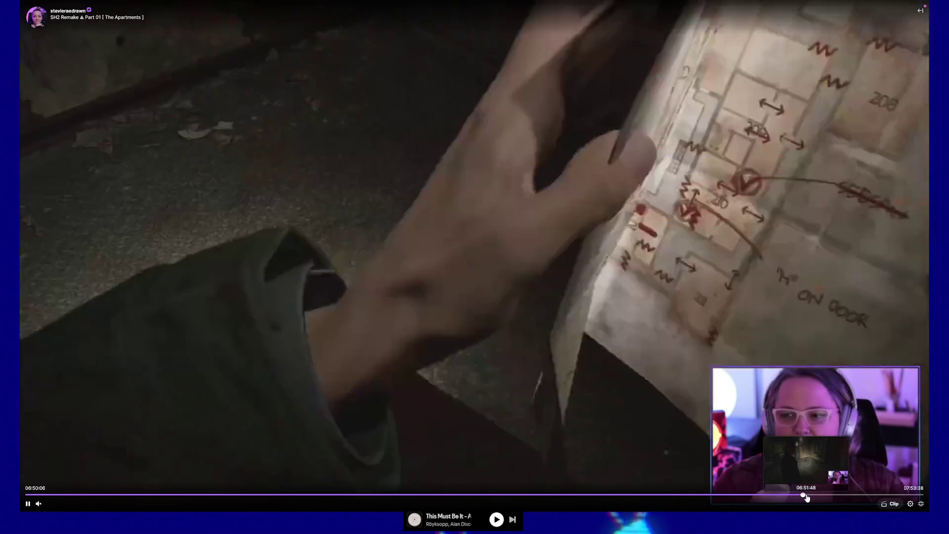
Step back a few seconds at a time to the clock room, just before the map appears.
{"action": "key", "text": "Left"}
{"action": "key", "text": "Left"}
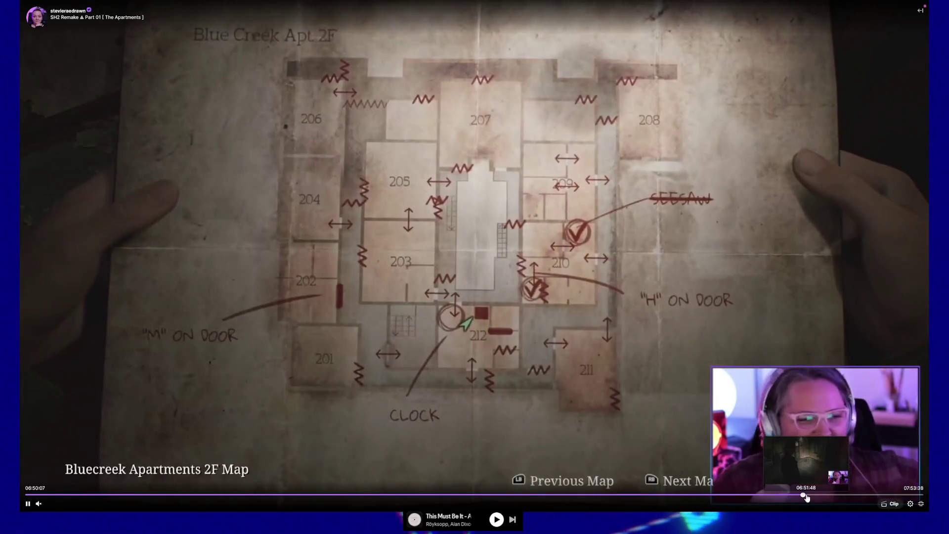
{"action": "key", "text": "Left"}
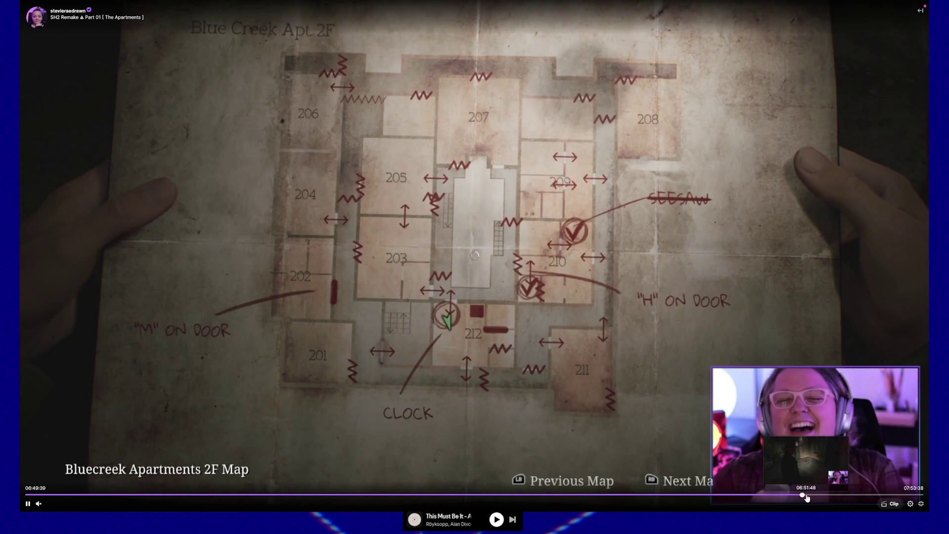
{"action": "key", "text": "Left"}
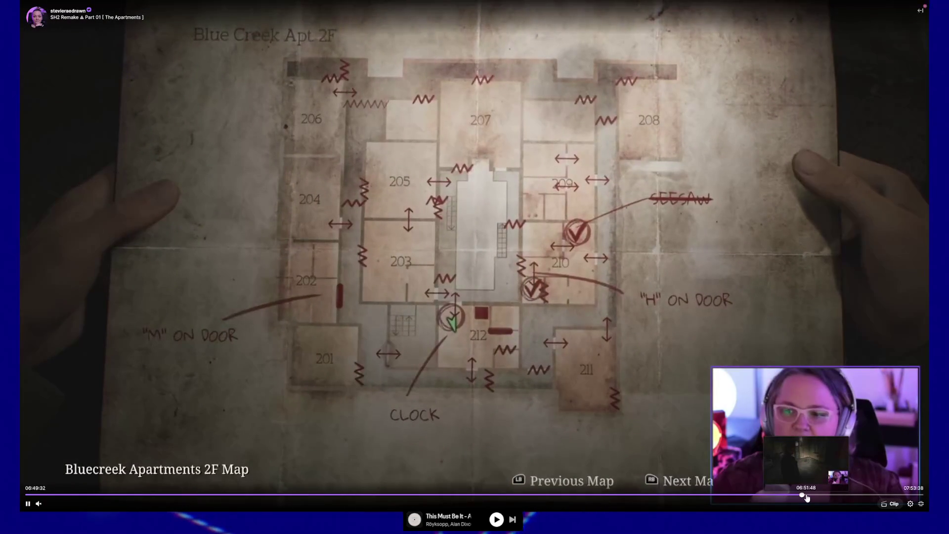
{"action": "key", "text": "Left"}
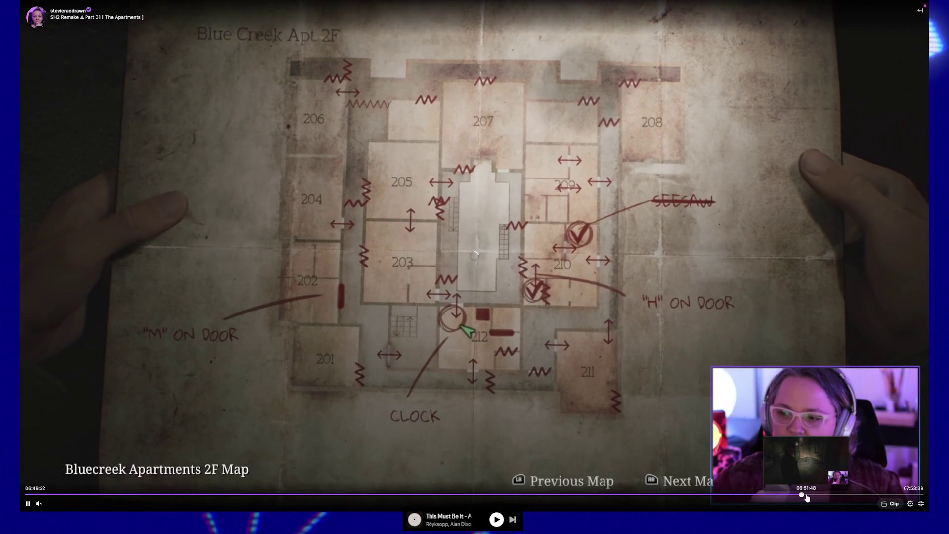
{"action": "key", "text": "Left"}
{"action": "key", "text": "Left"}
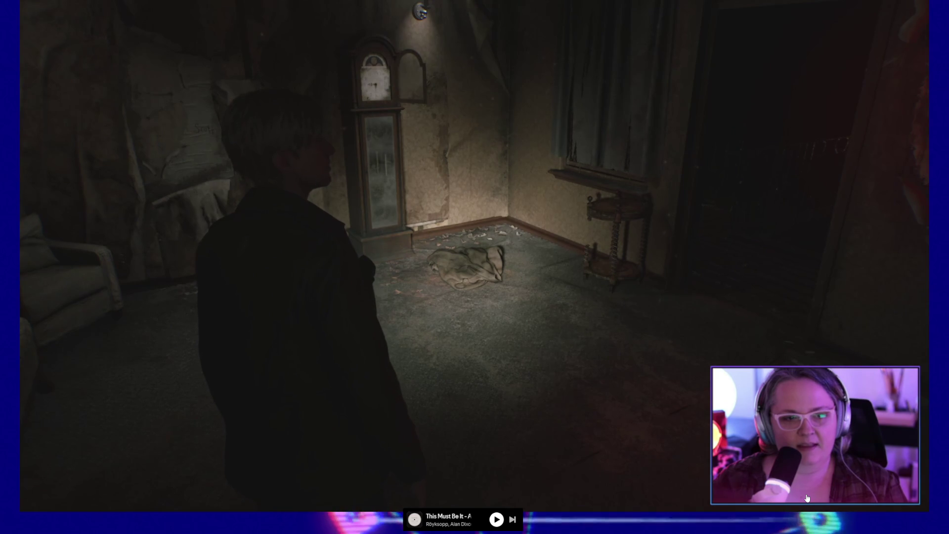
Pause and resume the replay so it reaches 06:49:13 in the dim grandfather-clock room.
{"action": "key", "text": "space"}
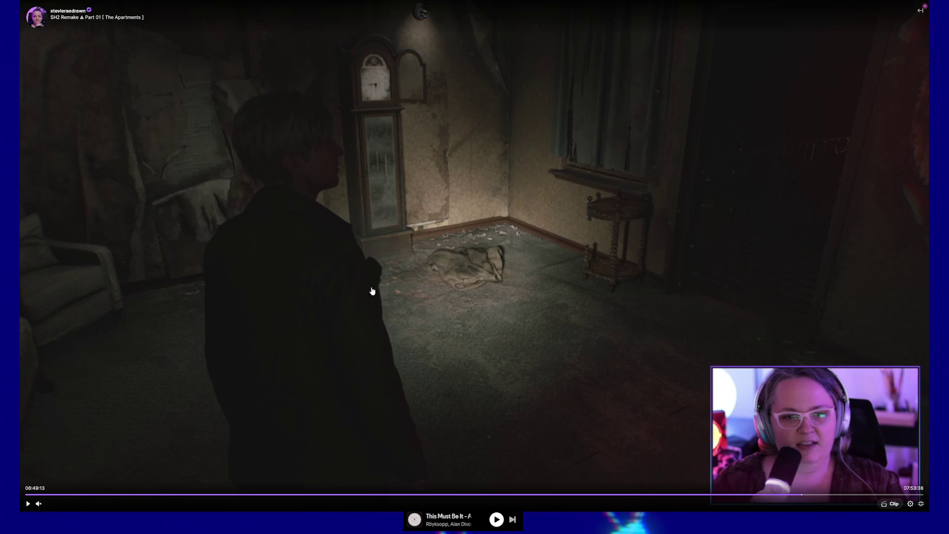
{"action": "left_click", "coordinate": [410, 299]}
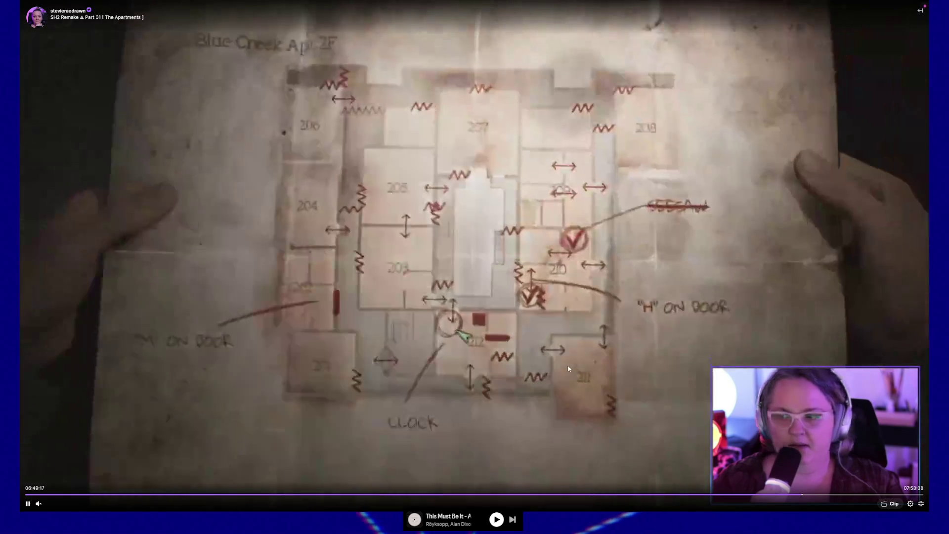
Pause the replay at 06:49:17 on the floor map, exit fullscreen, and return to Unreal Editor.
{"action": "left_click", "coordinate": [569, 370]}
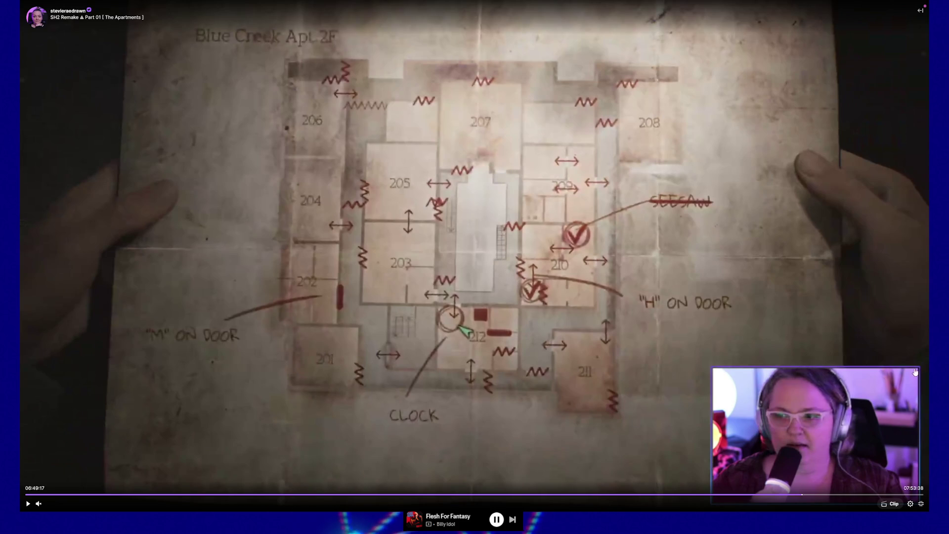
{"action": "left_click", "coordinate": [921, 504]}
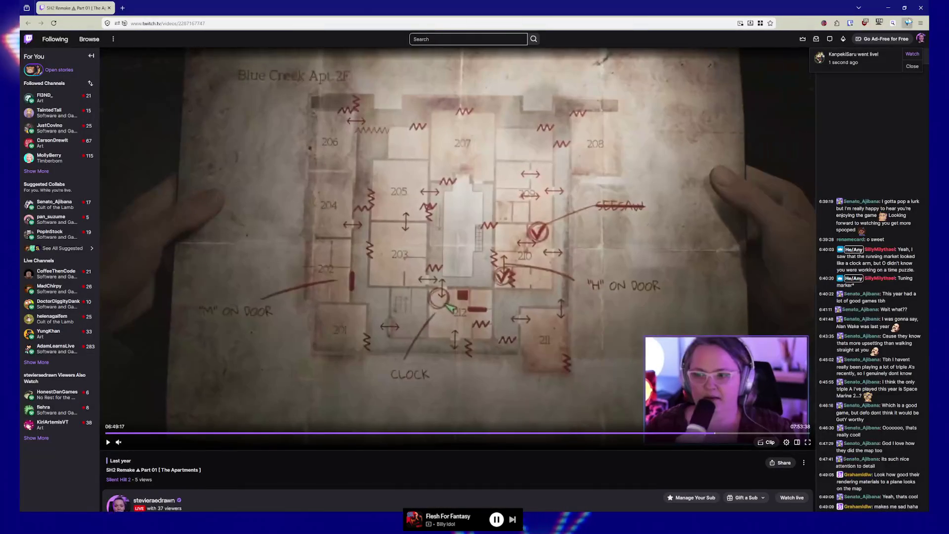
{"action": "key", "text": "alt+Tab"}
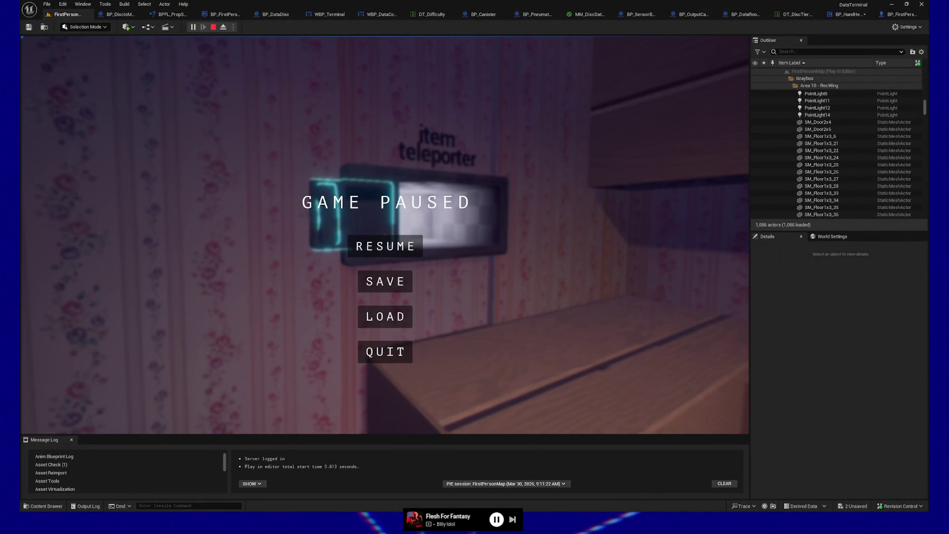
Resume the game, pause it again, and quit the Play In Editor session back to the lounge.
{"action": "left_click", "coordinate": [385, 246]}
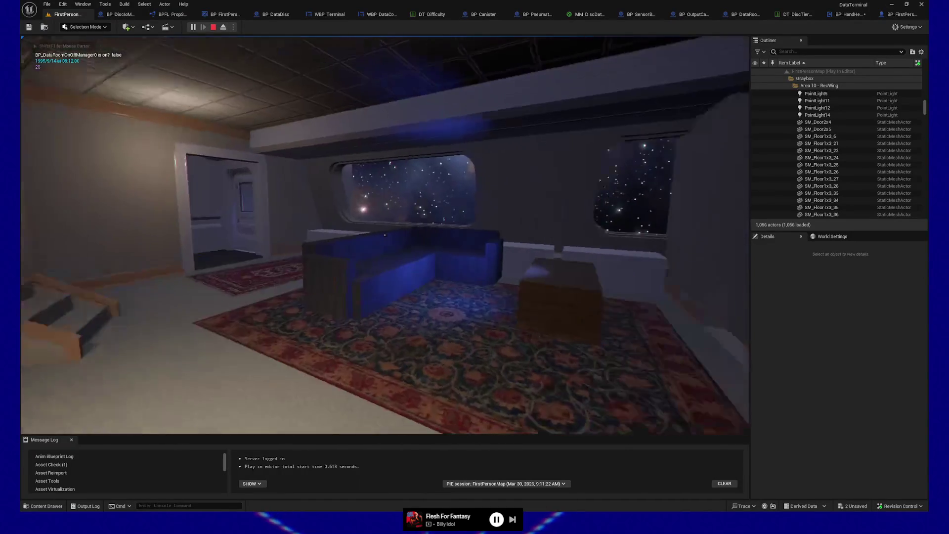
{"action": "key", "text": "Escape"}
{"action": "left_click", "coordinate": [384, 351]}
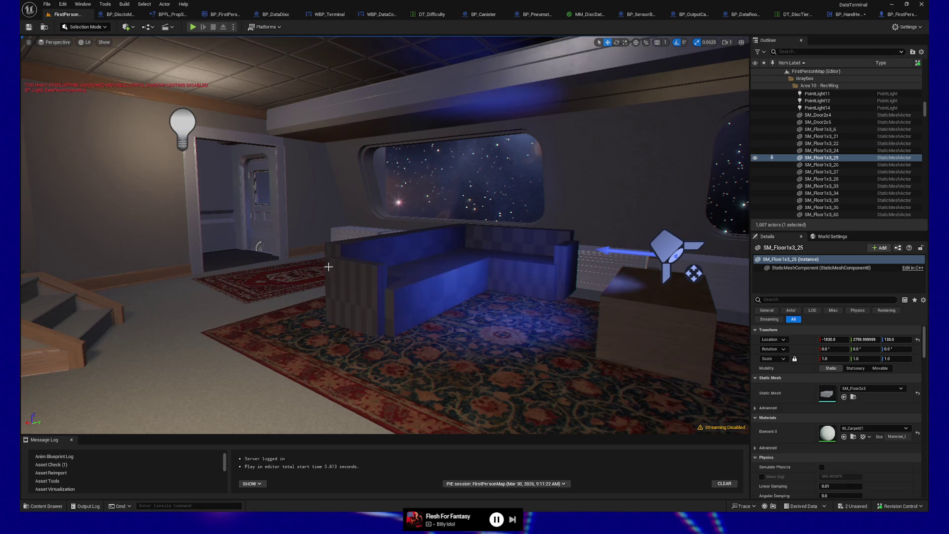
Select BP_Couch, then Play From Here on the floor facing the pneumatic stations.
{"action": "left_click", "coordinate": [383, 321]}
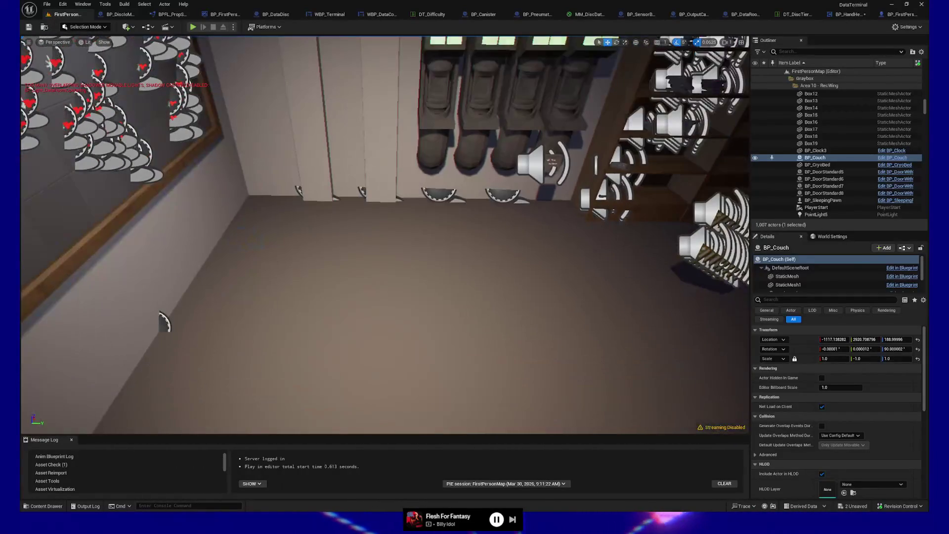
{"action": "right_click", "coordinate": [365, 388]}
{"action": "left_click", "coordinate": [390, 386]}
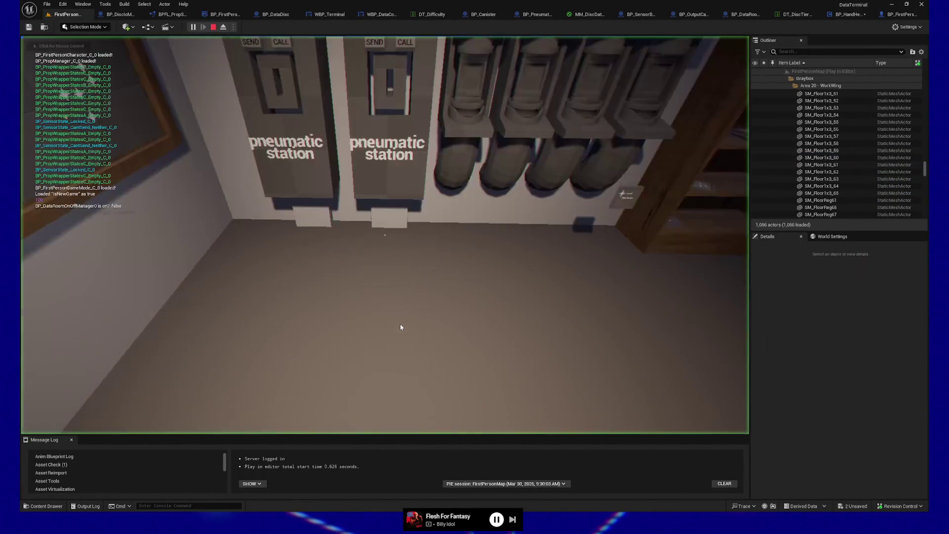
Switch the play view from wireframe to Lit, walk toward the stairs, and pause the game.
{"action": "key", "text": "w"}
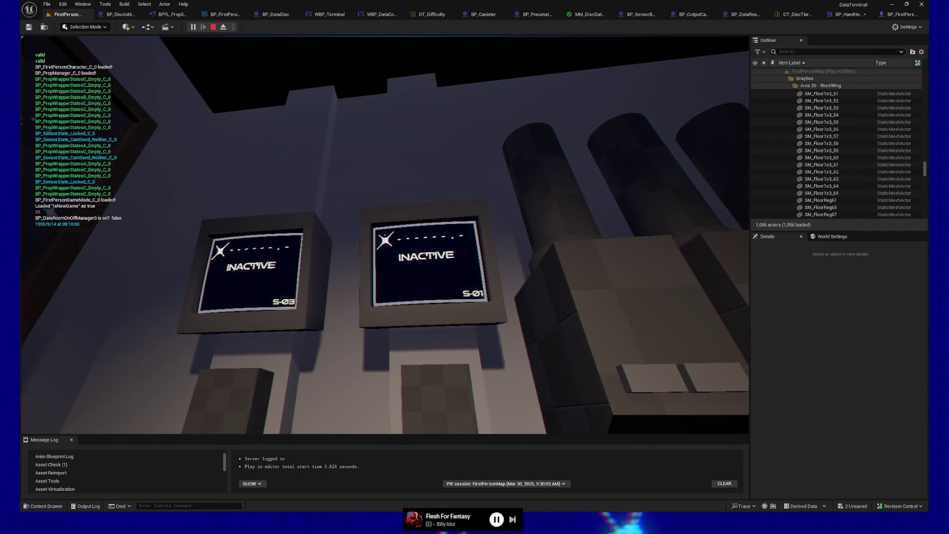
{"action": "key", "text": "F1"}
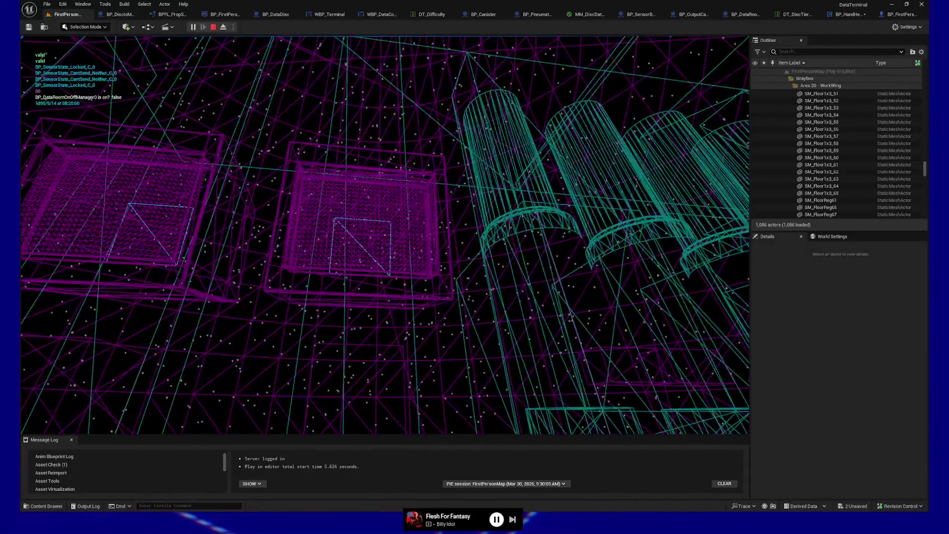
{"action": "key", "text": "F3"}
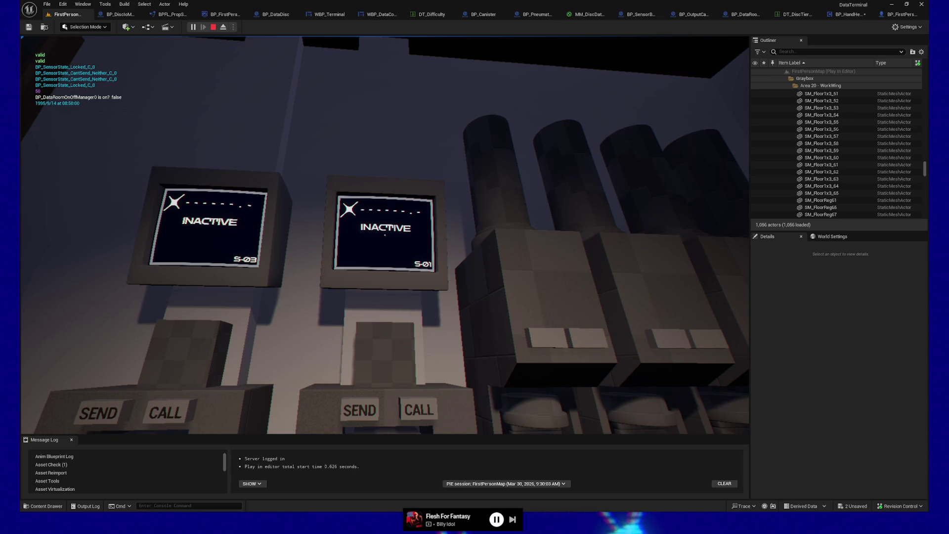
{"action": "mouse_move", "coordinate": [385, 235]}
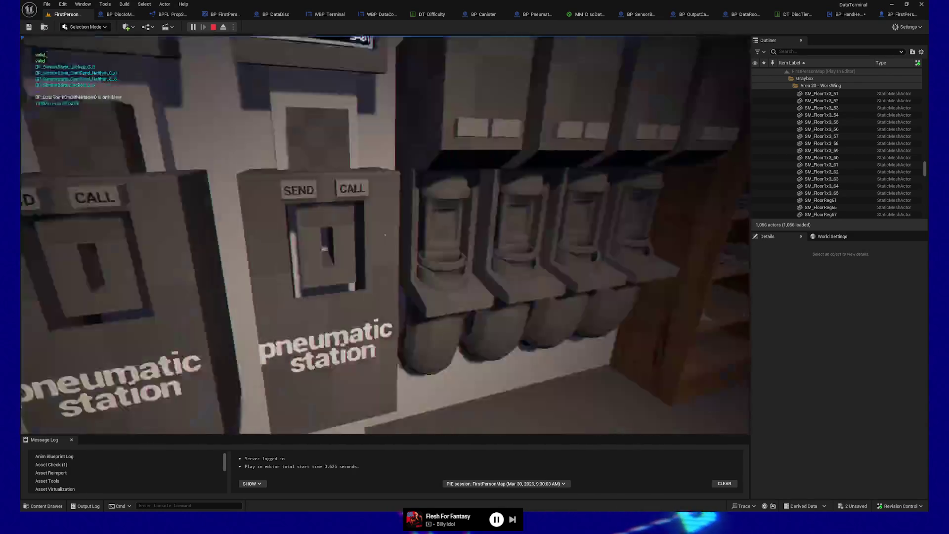
{"action": "key", "text": "w"}
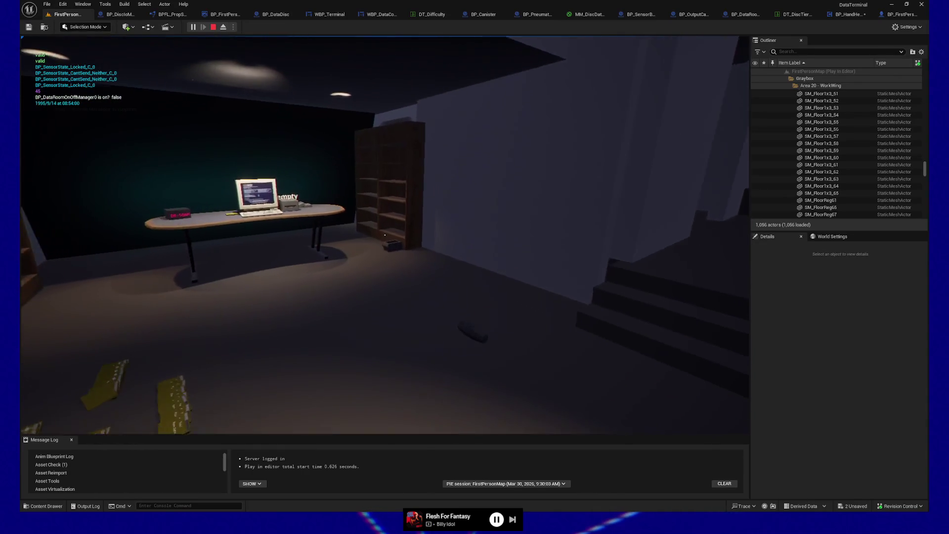
{"action": "key", "text": "w"}
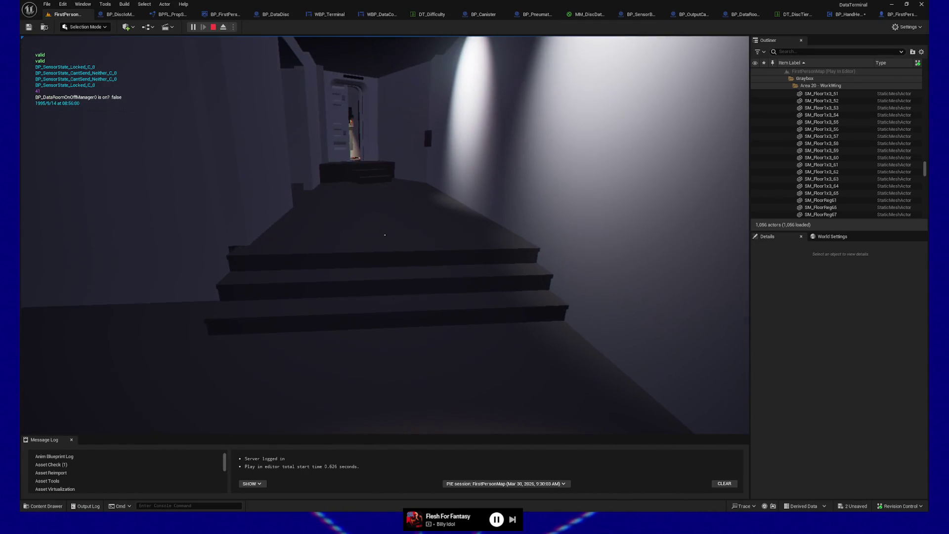
{"action": "key", "text": "Escape"}
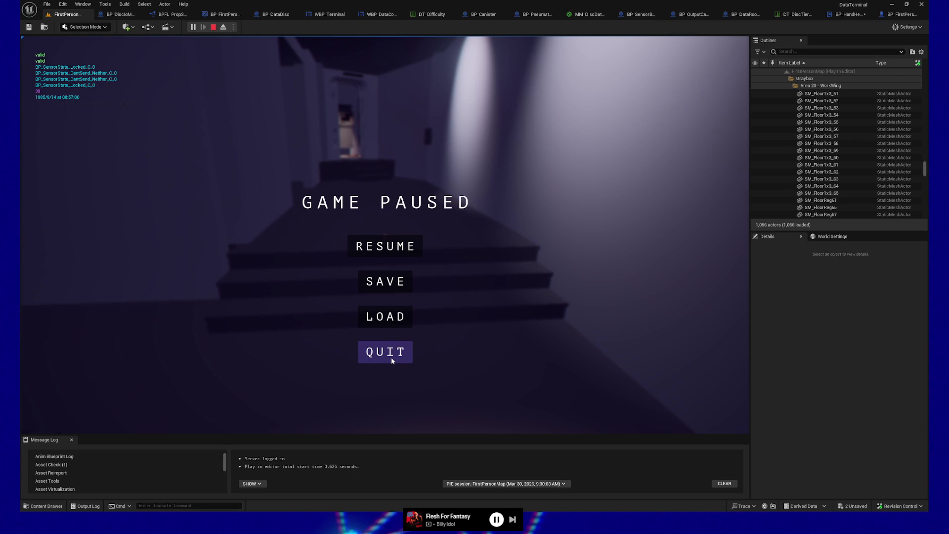
Quit the play session and open WBP_HandHeldComputerBase from the Content Drawer's HandHeldComputerSystem folder.
{"action": "left_click", "coordinate": [391, 355]}
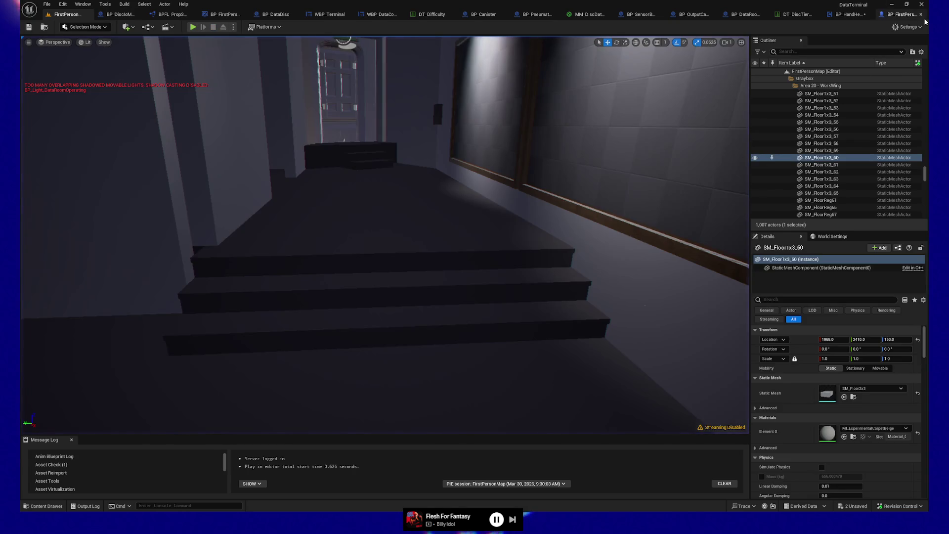
{"action": "left_click", "coordinate": [903, 14]}
{"action": "key", "text": "ctrl+space"}
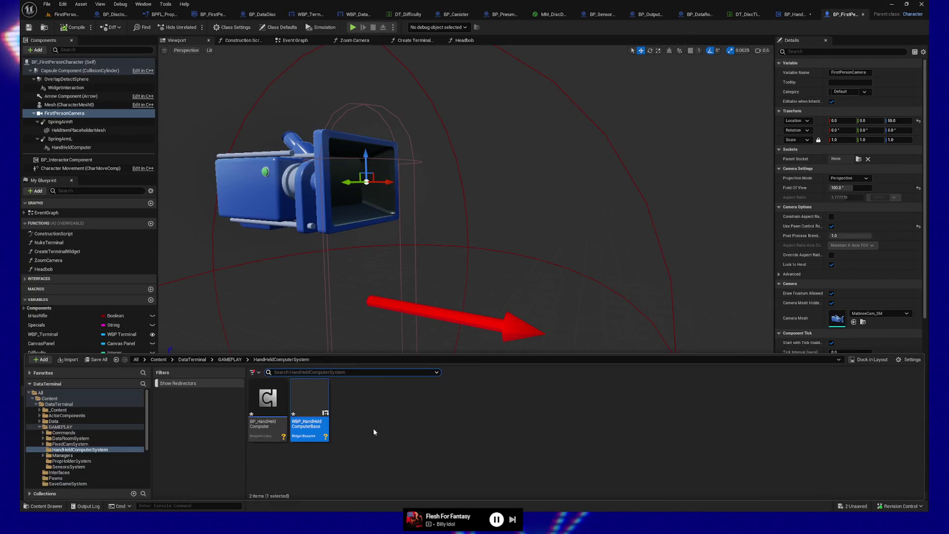
{"action": "double_click", "coordinate": [309, 401]}
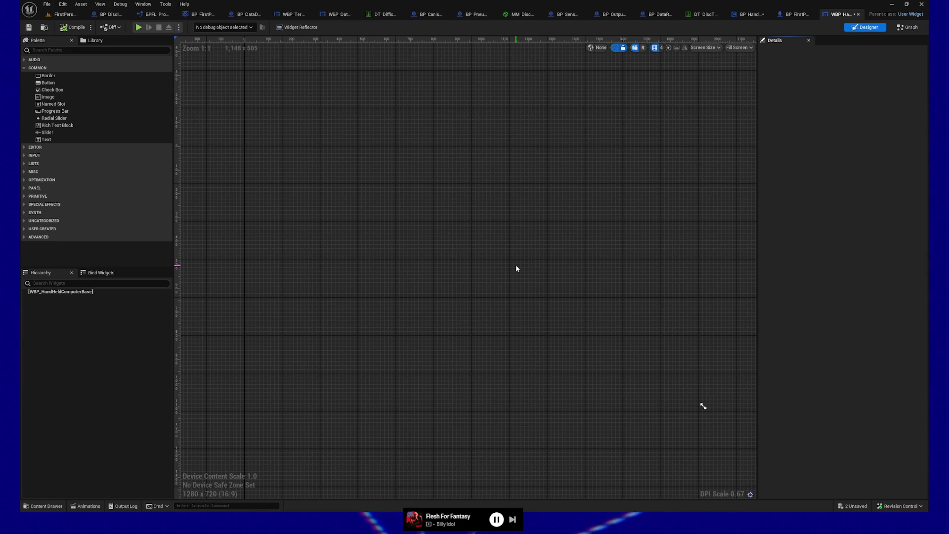
Search the Palette for 'image' and add Image_19 under the canvas root.
{"action": "left_click", "coordinate": [78, 50]}
{"action": "type", "text": "color"}
{"action": "key", "text": "BackSpace"}
{"action": "key", "text": "BackSpace"}
{"action": "key", "text": "BackSpace"}
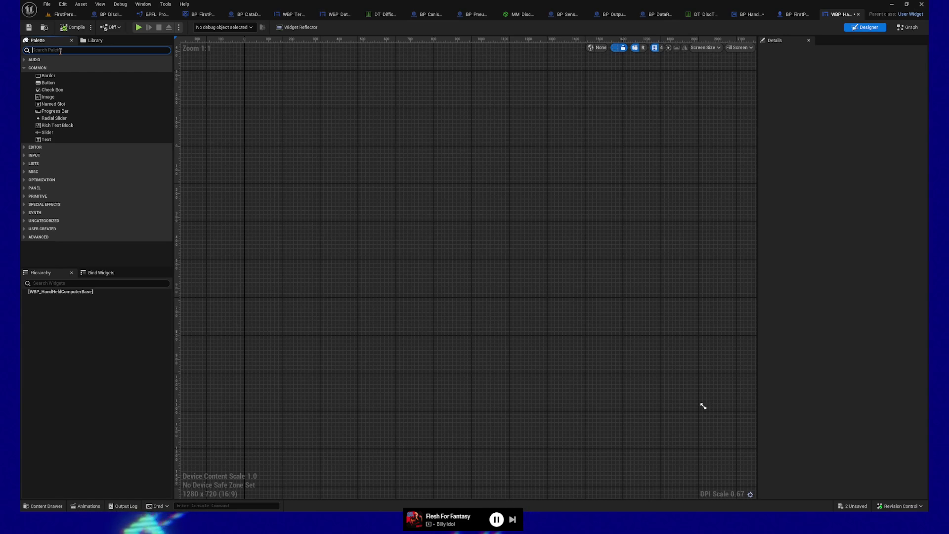
{"action": "type", "text": "image"}
{"action": "mouse_move", "coordinate": [49, 65]}
{"action": "left_mouse_down"}
{"action": "mouse_move", "coordinate": [49, 284]}
{"action": "mouse_move", "coordinate": [60, 291]}
{"action": "left_mouse_up"}
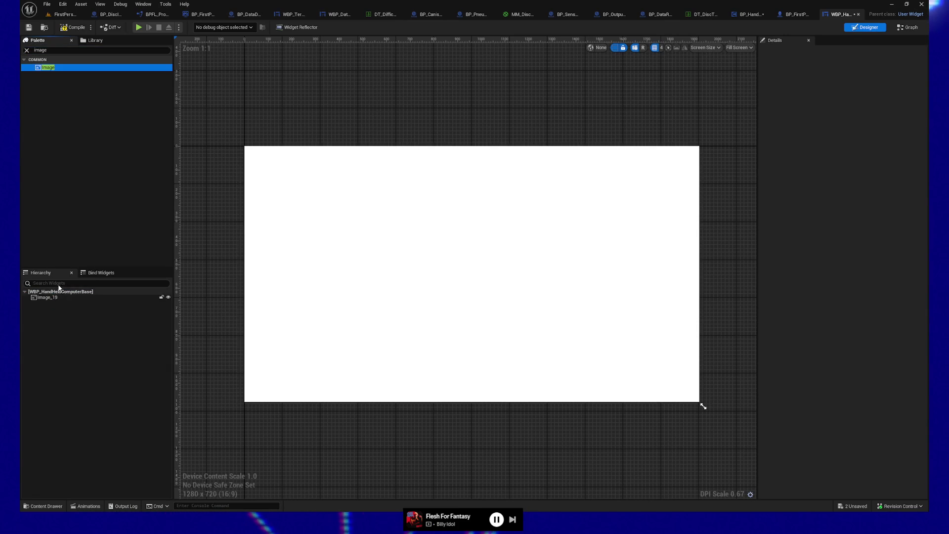
{"action": "left_click", "coordinate": [54, 297]}
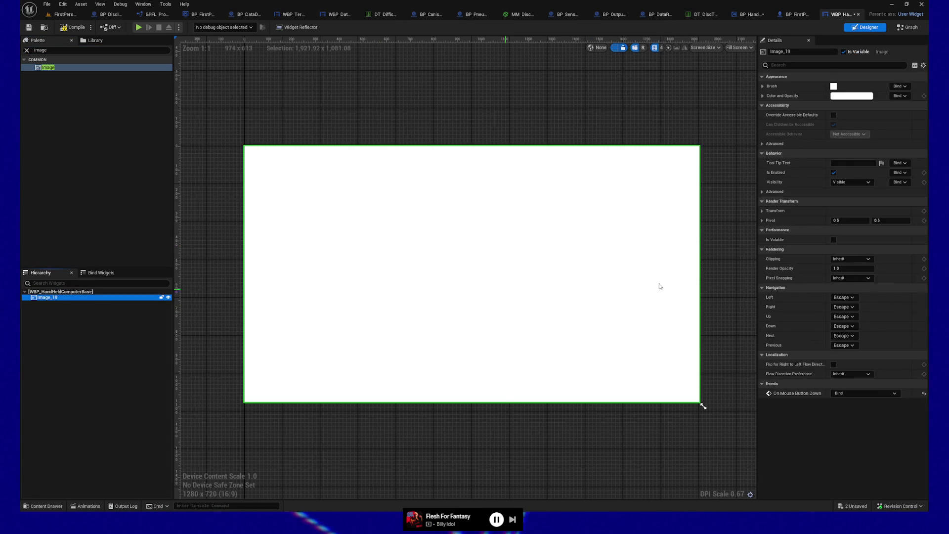
Set Image_19's Color and Opacity to the teal preset in the Color Picker.
{"action": "left_click", "coordinate": [855, 100]}
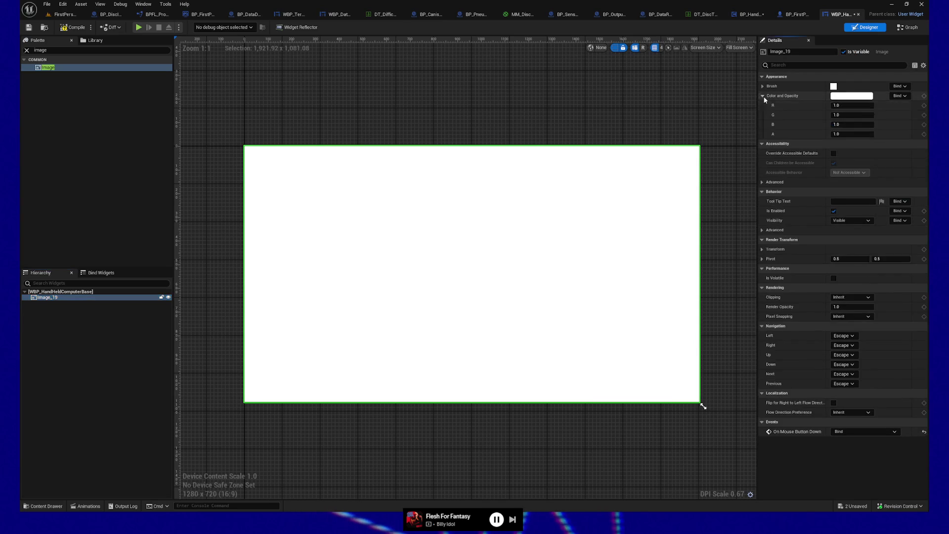
{"action": "left_click", "coordinate": [857, 97]}
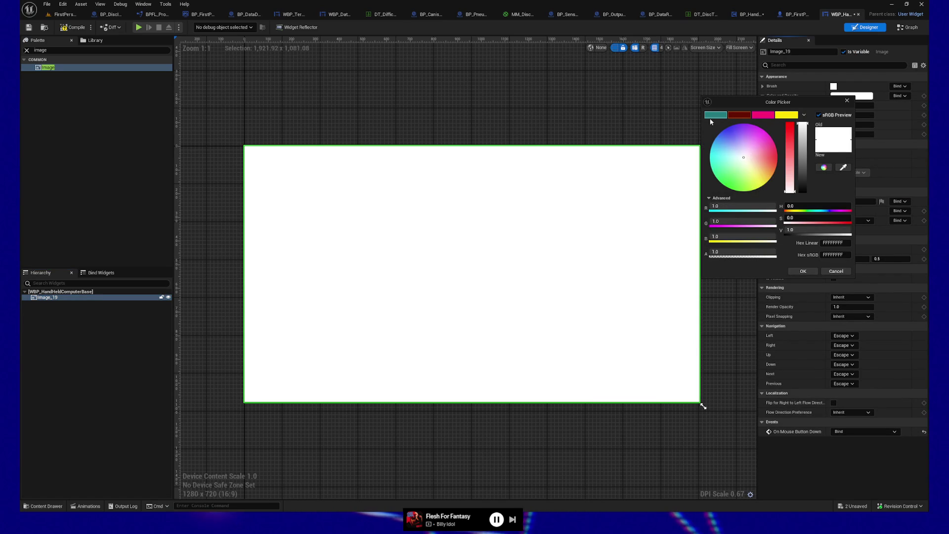
{"action": "left_click", "coordinate": [712, 115]}
{"action": "left_click", "coordinate": [527, 84]}
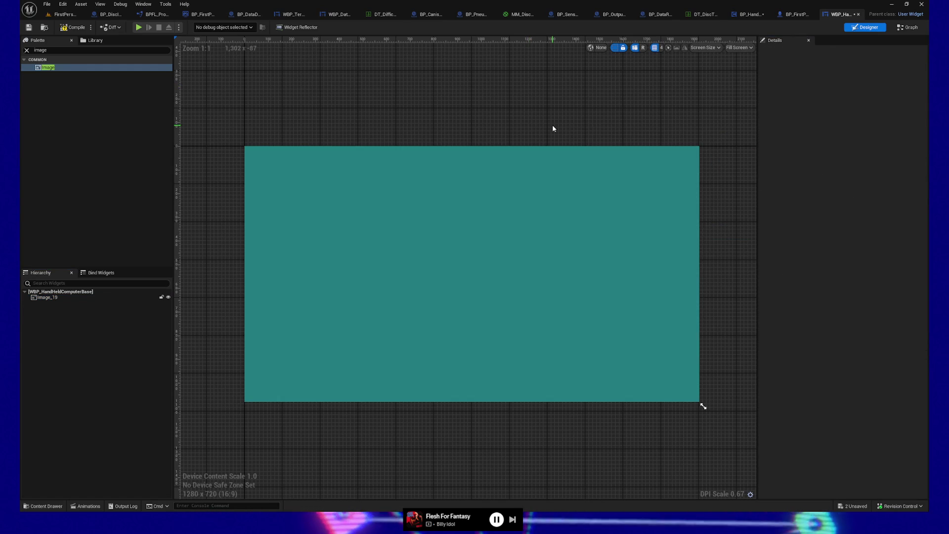
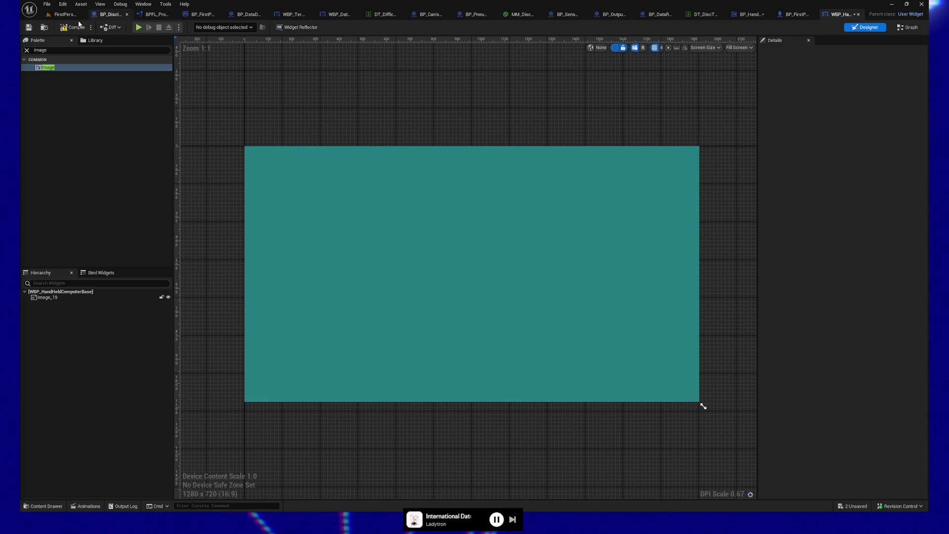
Save the handheld widget and view teal Image_19's brush settings: 32×32 size, white tint.
{"action": "left_click", "coordinate": [29, 27]}
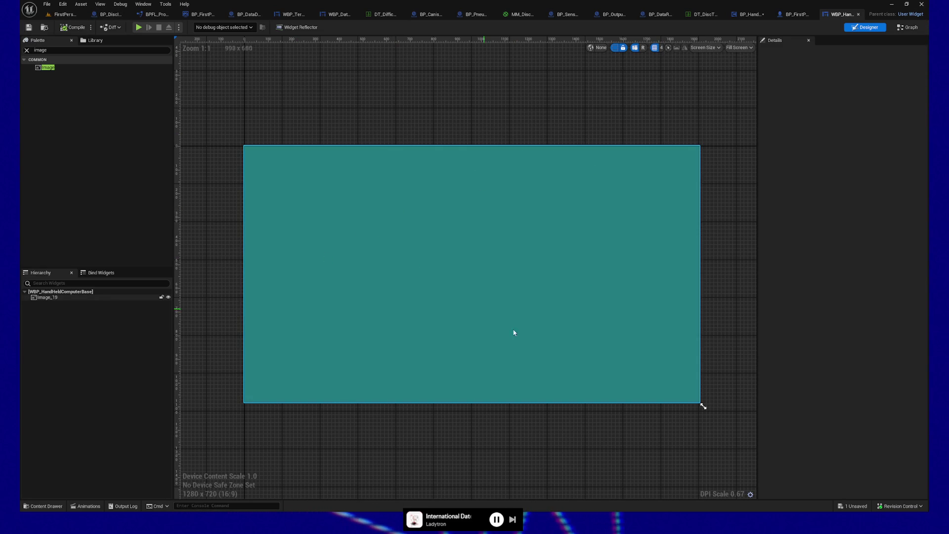
{"action": "left_click", "coordinate": [47, 67]}
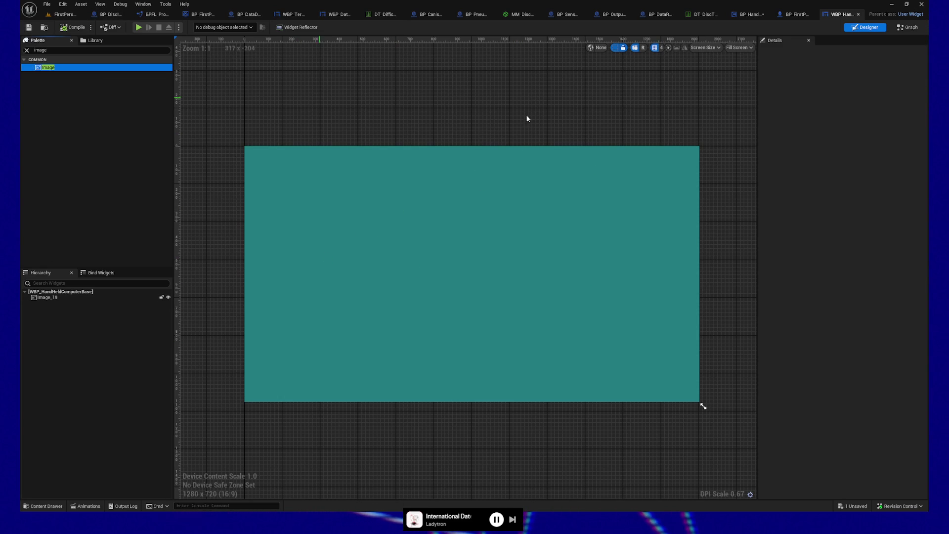
{"action": "left_click", "coordinate": [361, 254]}
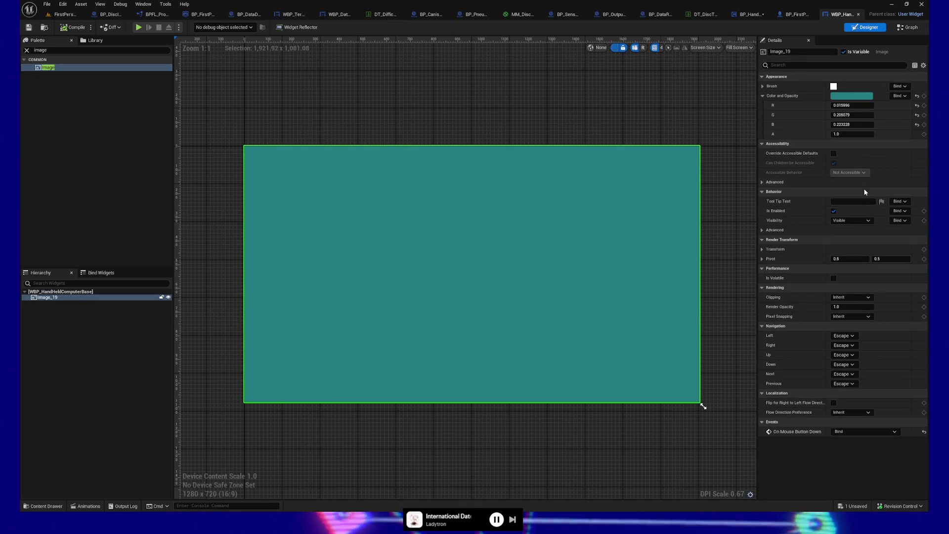
{"action": "left_click", "coordinate": [763, 87]}
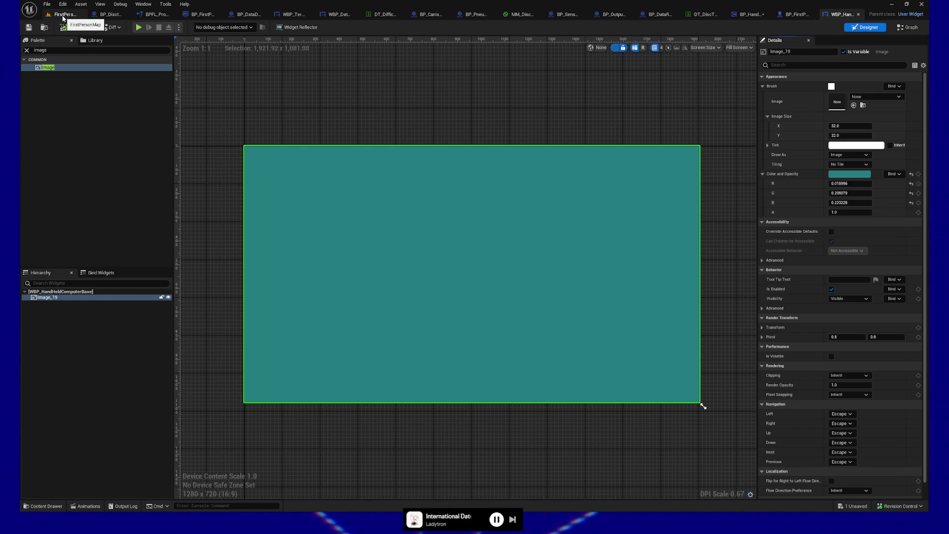
{"action": "left_click", "coordinate": [796, 14]}
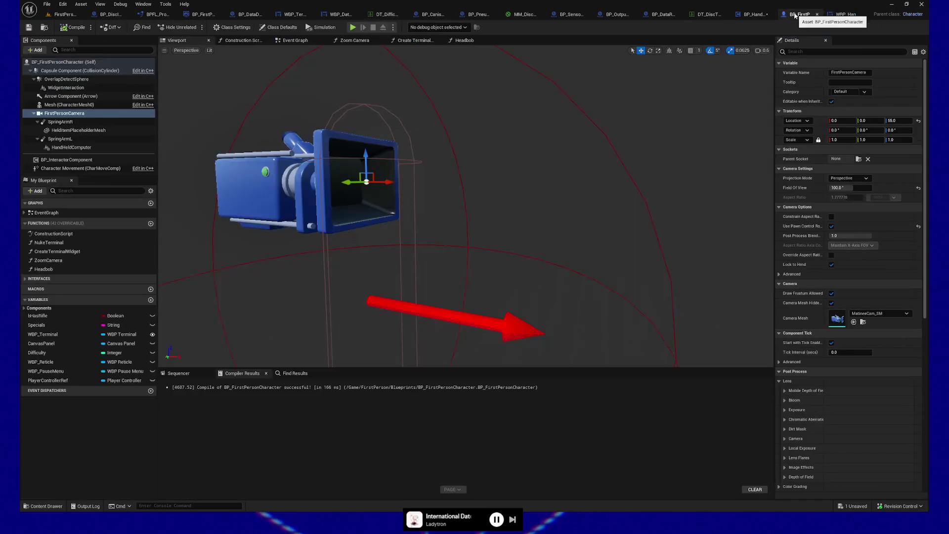
Assign WBP_HandHeldComputerBase as the HandHeldComputer component's widget class and compile the character blueprint.
{"action": "left_click", "coordinate": [71, 147]}
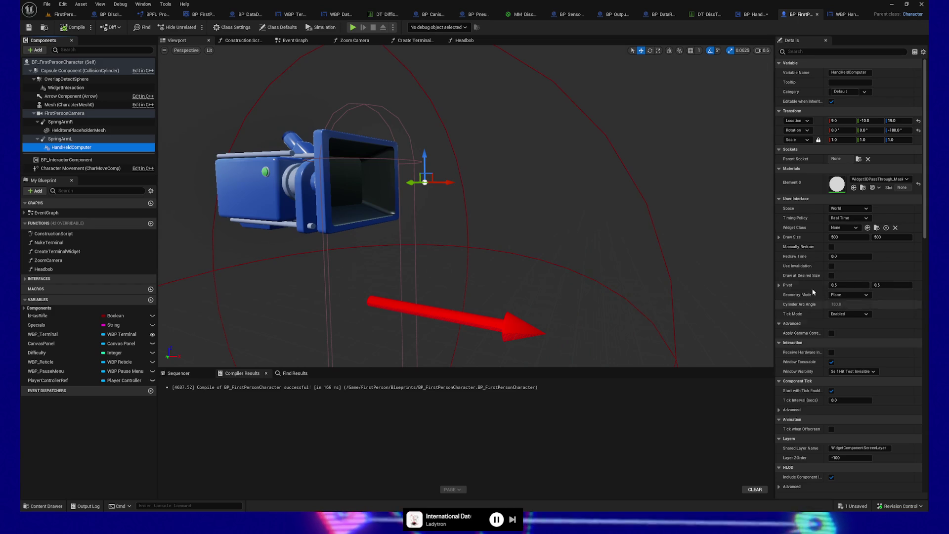
{"action": "left_click", "coordinate": [846, 227]}
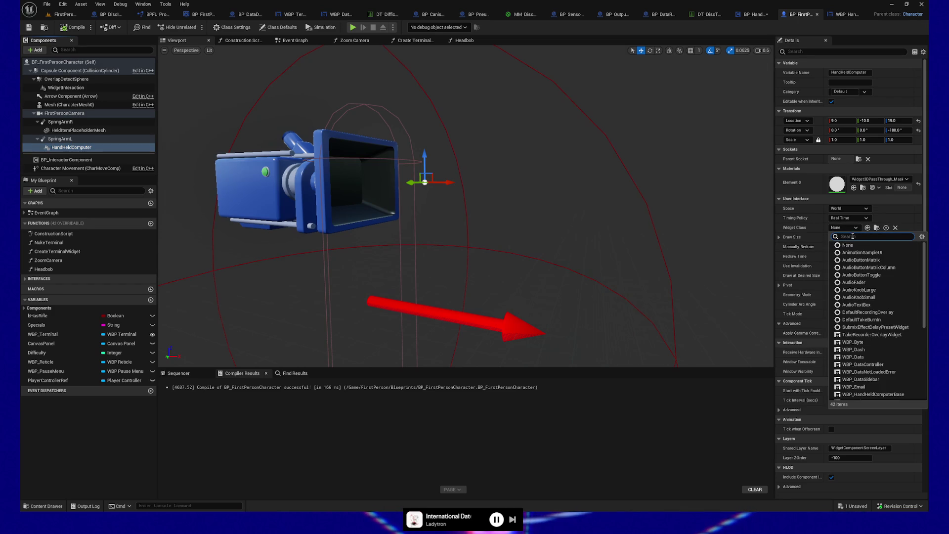
{"action": "type", "text": "hwbp"}
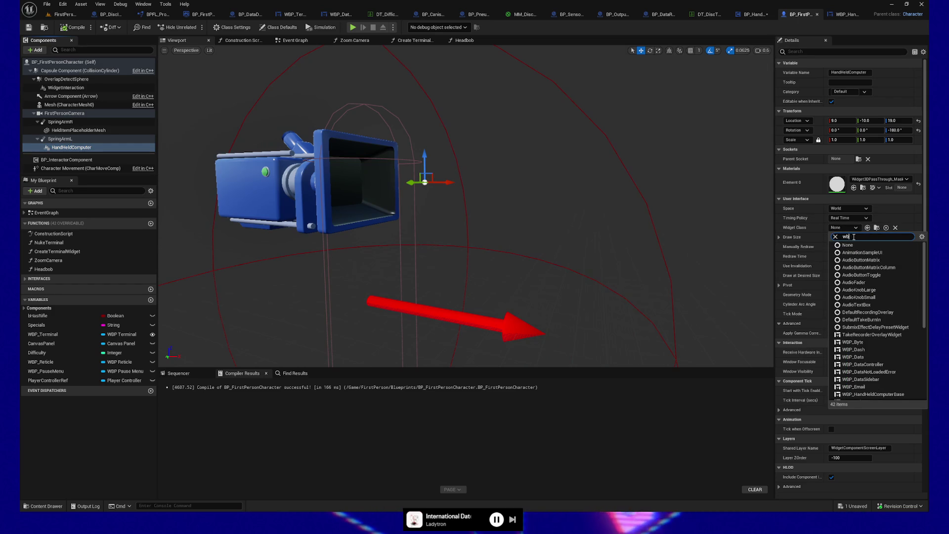
{"action": "type", "text": "_"}
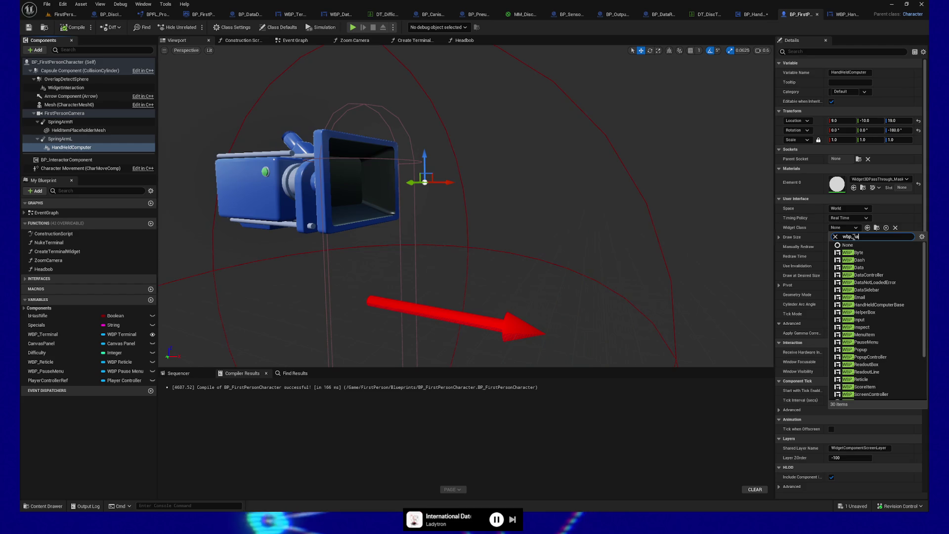
{"action": "type", "text": "han"}
{"action": "left_click", "coordinate": [873, 253]}
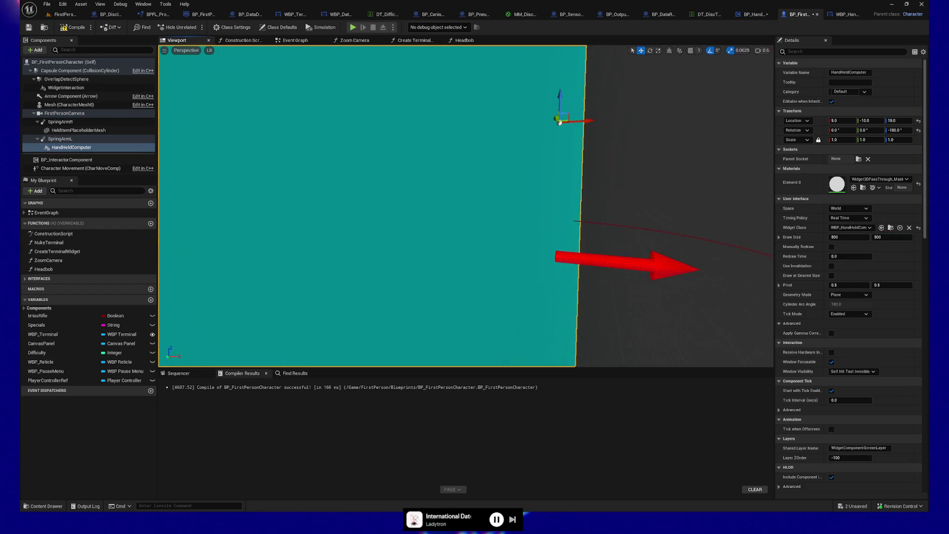
{"action": "left_click", "coordinate": [69, 27]}
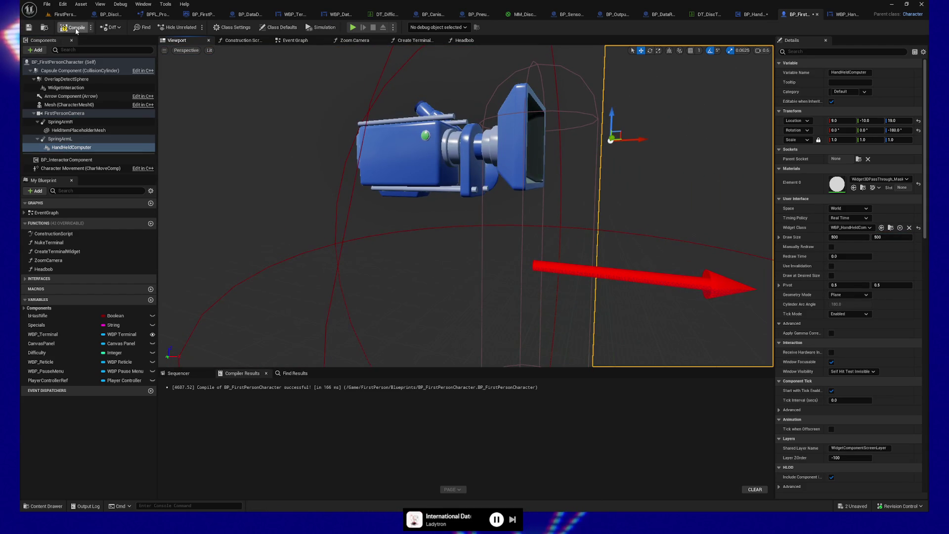
Give the HandHeldComputer panel Z rotation 0 and scale 0.05, then compile and save.
{"action": "left_click", "coordinate": [28, 28]}
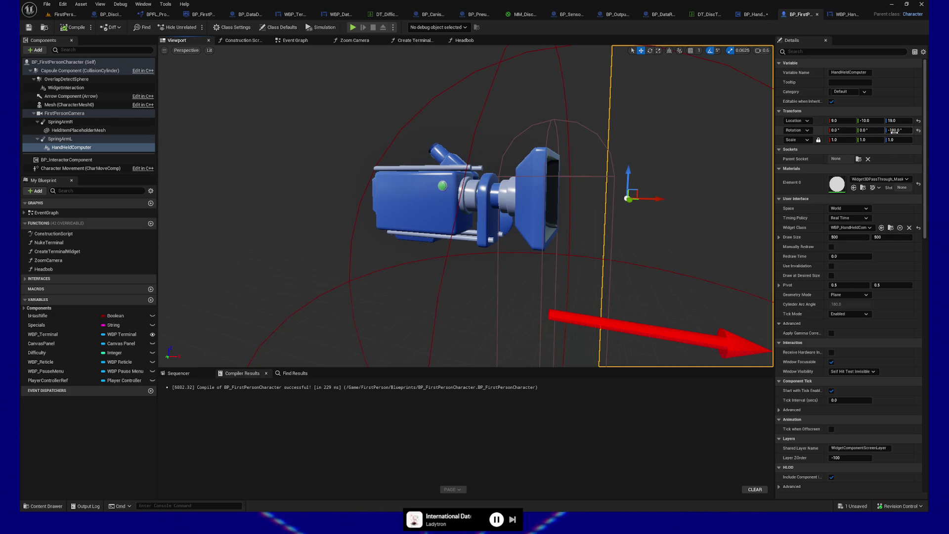
{"action": "type", "text": "0"}
{"action": "key", "text": "Return"}
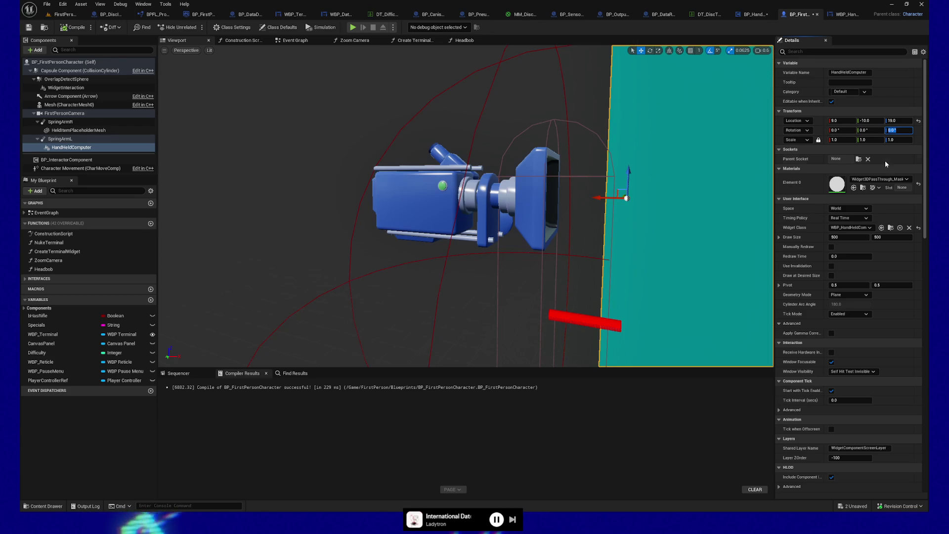
{"action": "left_click", "coordinate": [840, 140]}
{"action": "type", "text": ".1"}
{"action": "key", "text": "Return"}
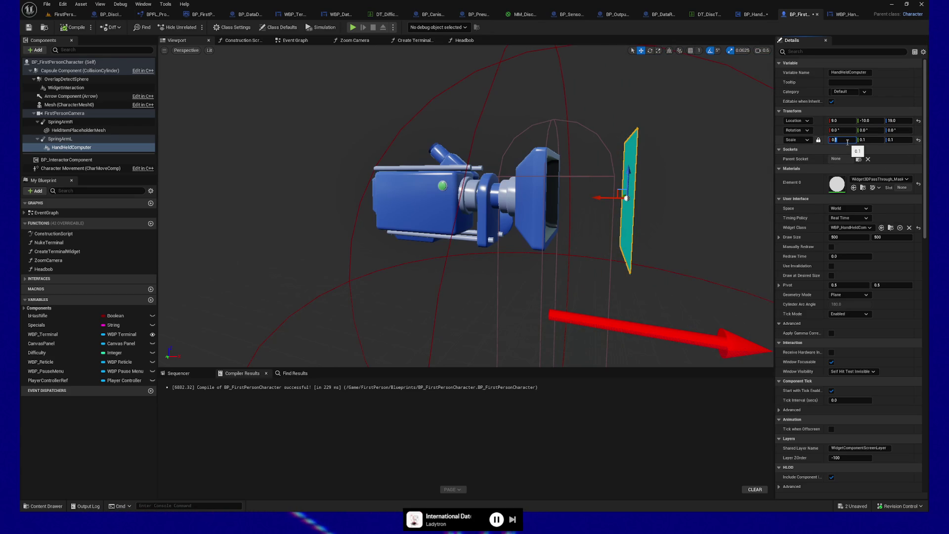
{"action": "type", "text": ".05"}
{"action": "key", "text": "Return"}
{"action": "left_click", "coordinate": [71, 28]}
{"action": "left_click", "coordinate": [66, 15]}
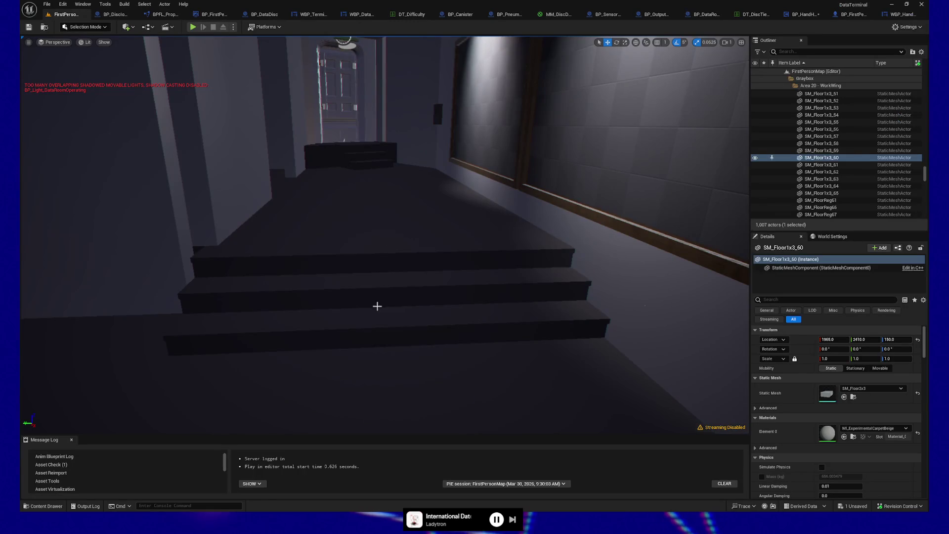
{"action": "right_click", "coordinate": [388, 403]}
{"action": "left_click", "coordinate": [405, 397]}
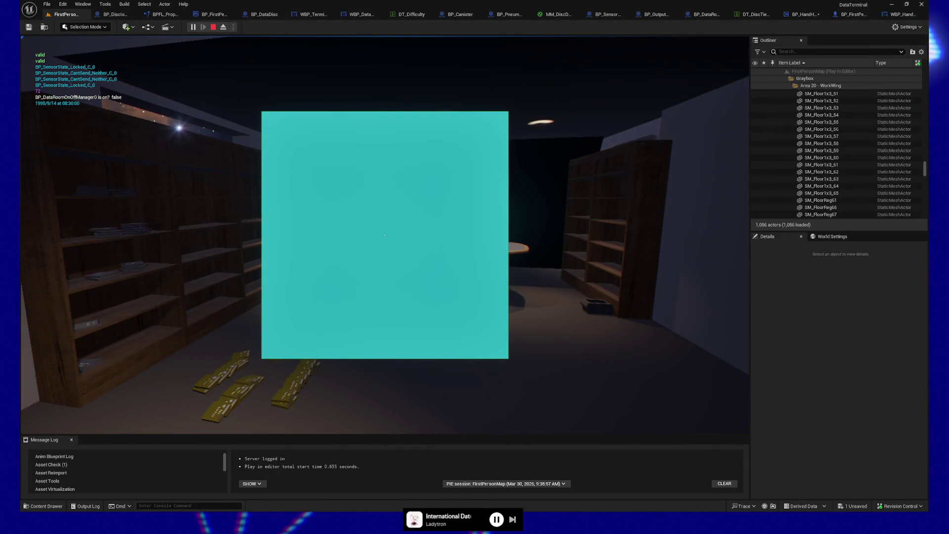
{"action": "key", "text": "Escape"}
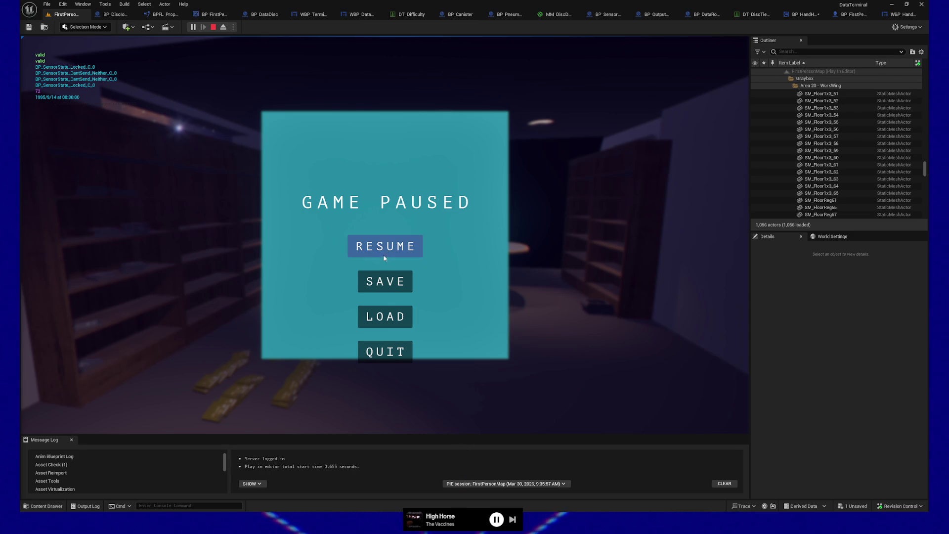
{"action": "left_click", "coordinate": [391, 351]}
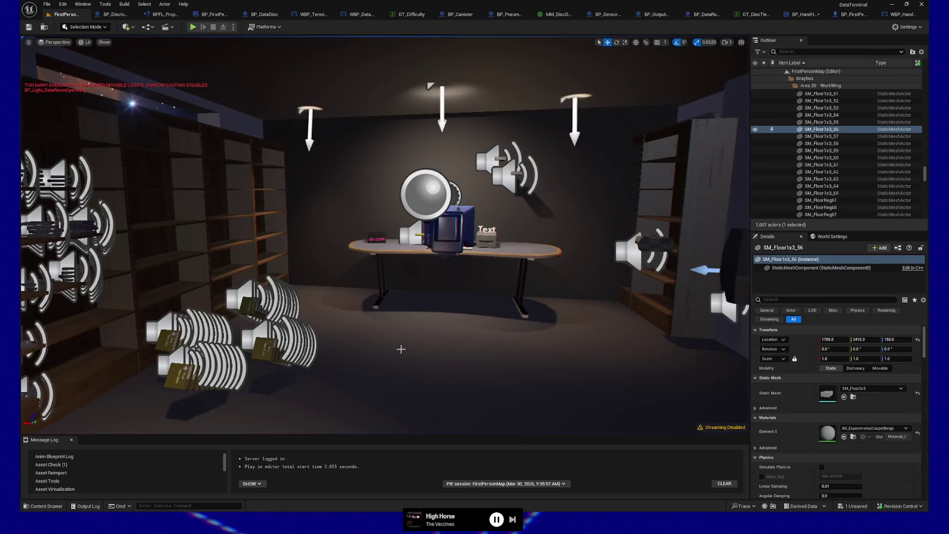
Frame the HandHeldComputer panel above the camera mesh at Y 2.994289 and recompile the blueprint.
{"action": "left_click", "coordinate": [855, 15]}
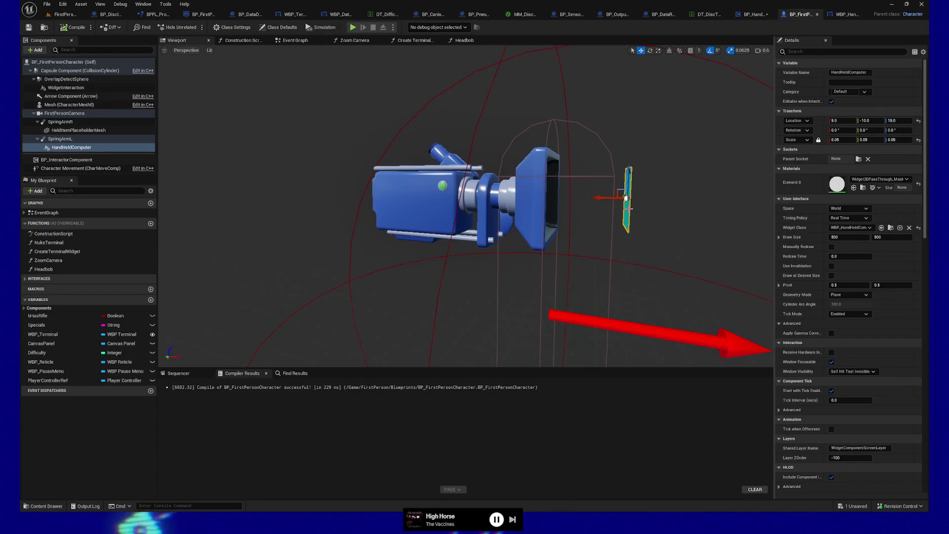
{"action": "mouse_move", "coordinate": [520, 243]}
{"action": "left_mouse_down"}
{"action": "mouse_move", "coordinate": [494, 247]}
{"action": "mouse_move", "coordinate": [515, 242]}
{"action": "mouse_move", "coordinate": [476, 222]}
{"action": "mouse_move", "coordinate": [454, 226]}
{"action": "left_mouse_up"}
{"action": "key", "text": "f"}
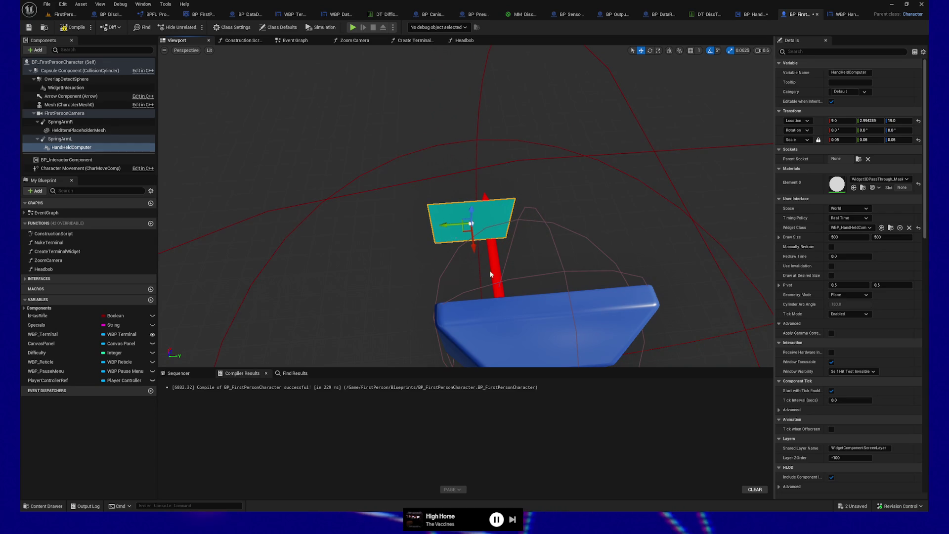
{"action": "left_click", "coordinate": [534, 311]}
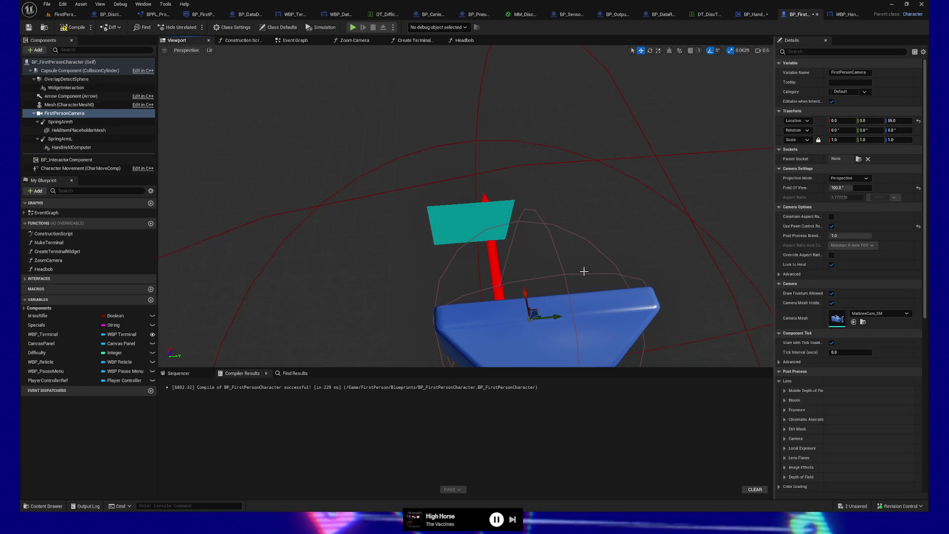
{"action": "mouse_move", "coordinate": [592, 285]}
{"action": "left_mouse_down"}
{"action": "mouse_move", "coordinate": [538, 232]}
{"action": "mouse_move", "coordinate": [553, 245]}
{"action": "left_mouse_up"}
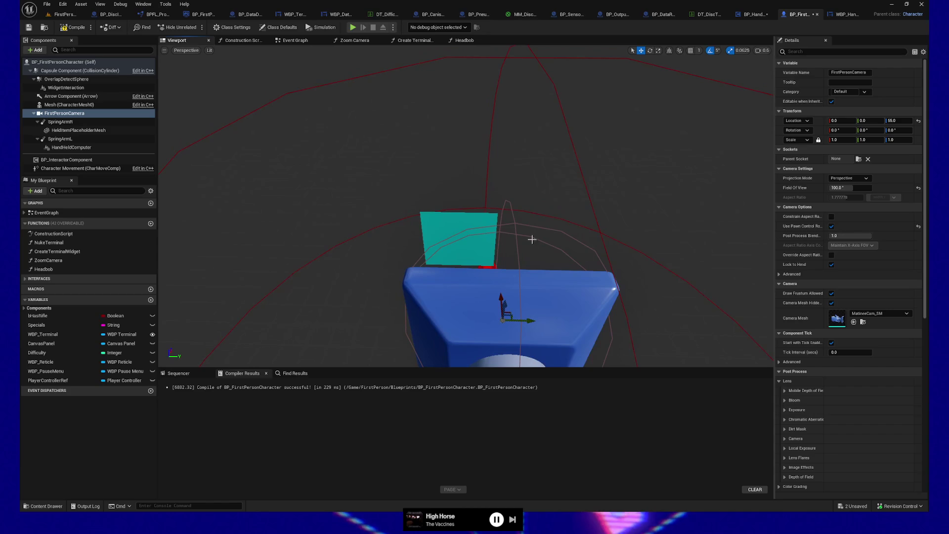
{"action": "left_click", "coordinate": [460, 232]}
{"action": "left_click", "coordinate": [75, 28]}
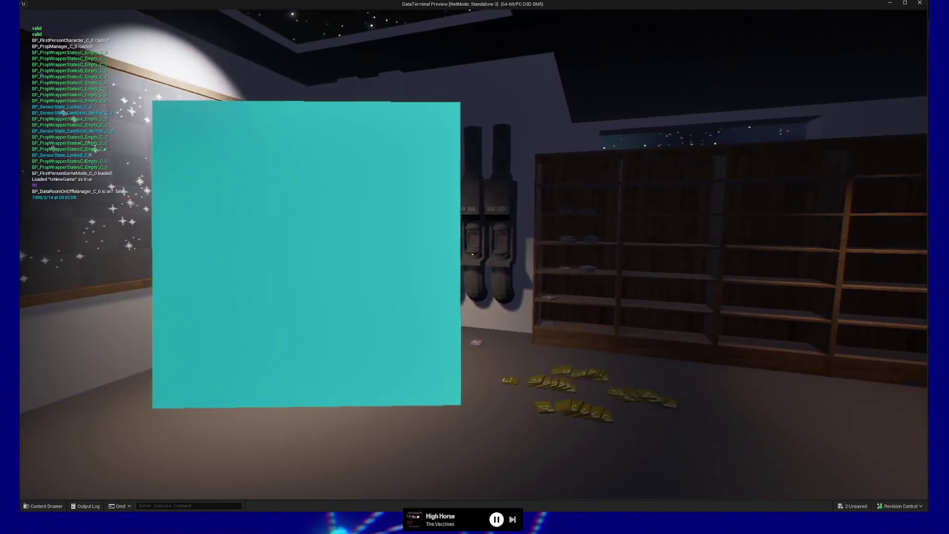
Quit the standalone game preview and return to the WBP_HandHeldComputerBase designer.
{"action": "key", "text": "Escape"}
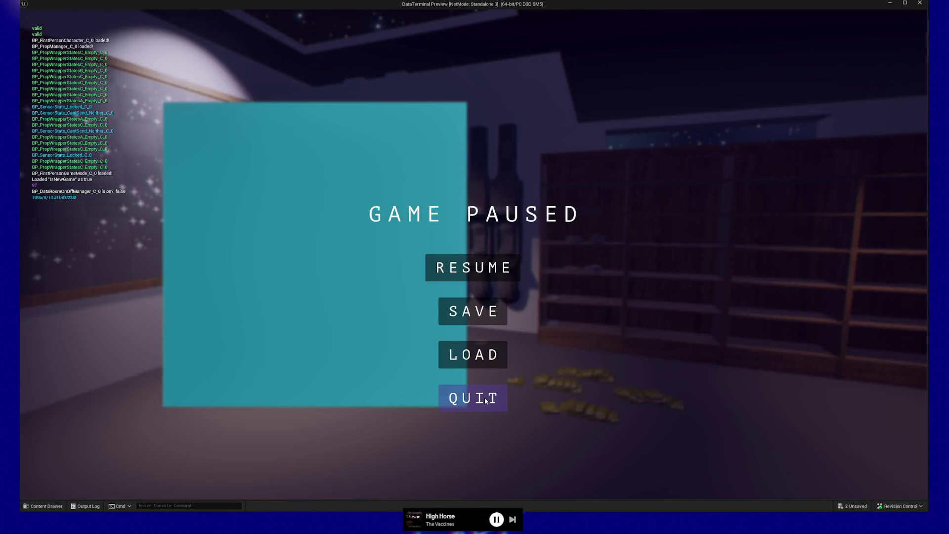
{"action": "left_click", "coordinate": [485, 402]}
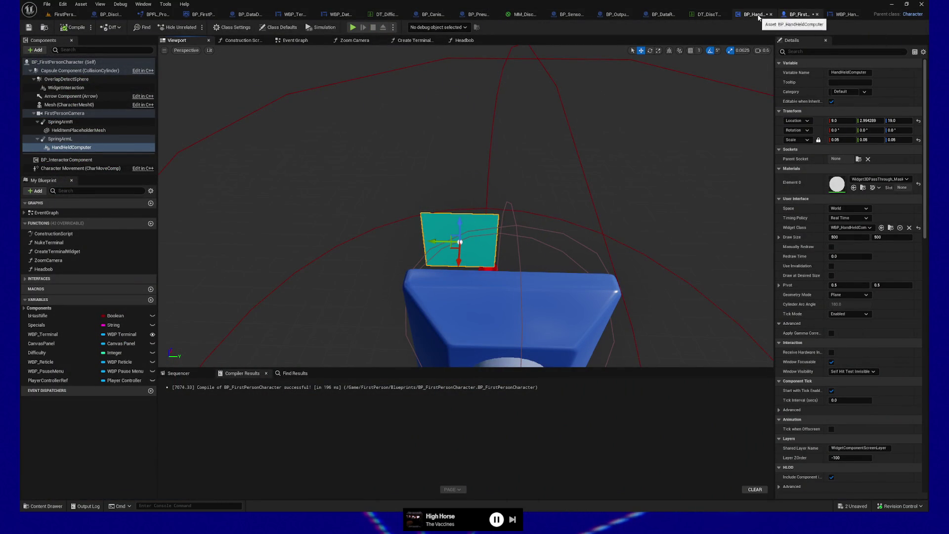
{"action": "left_click", "coordinate": [842, 13]}
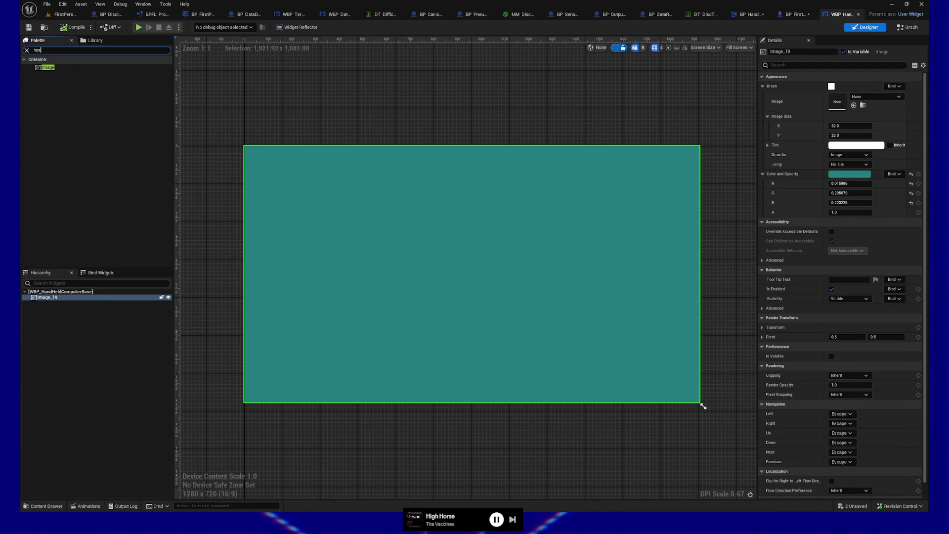
Wrap Image_19 in an Overlay container in the widget hierarchy.
{"action": "type", "text": "t"}
{"action": "left_click_drag", "start_coordinate": [52, 75], "coordinate": [53, 292]}
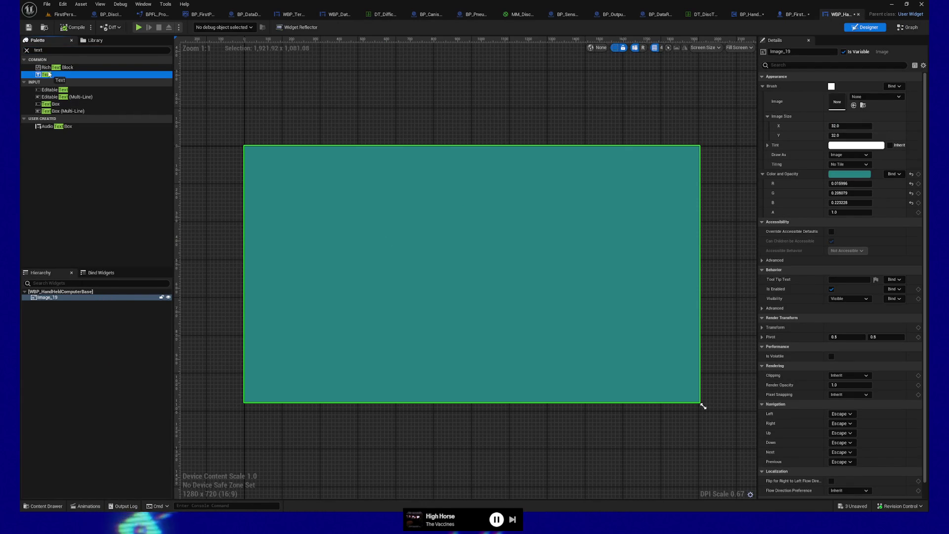
{"action": "right_click", "coordinate": [52, 298]}
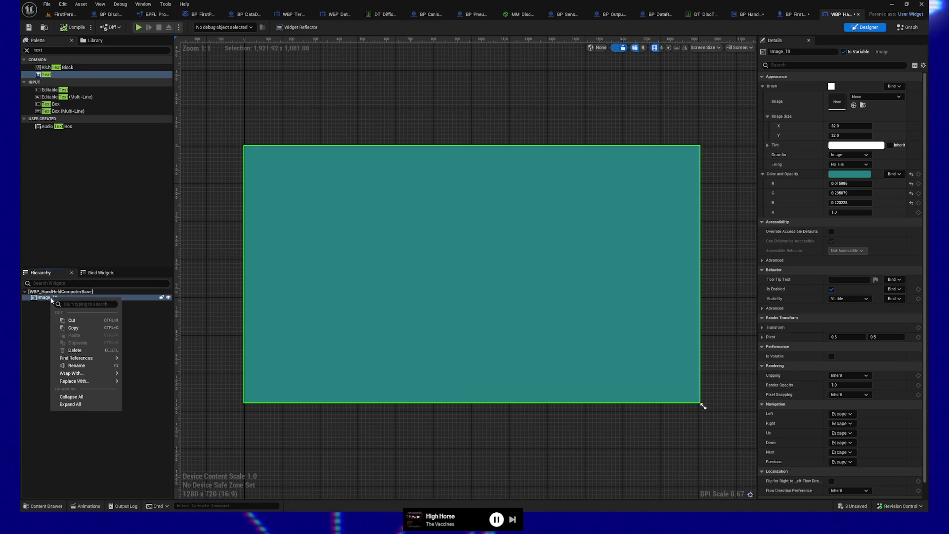
{"action": "mouse_move", "coordinate": [83, 374]}
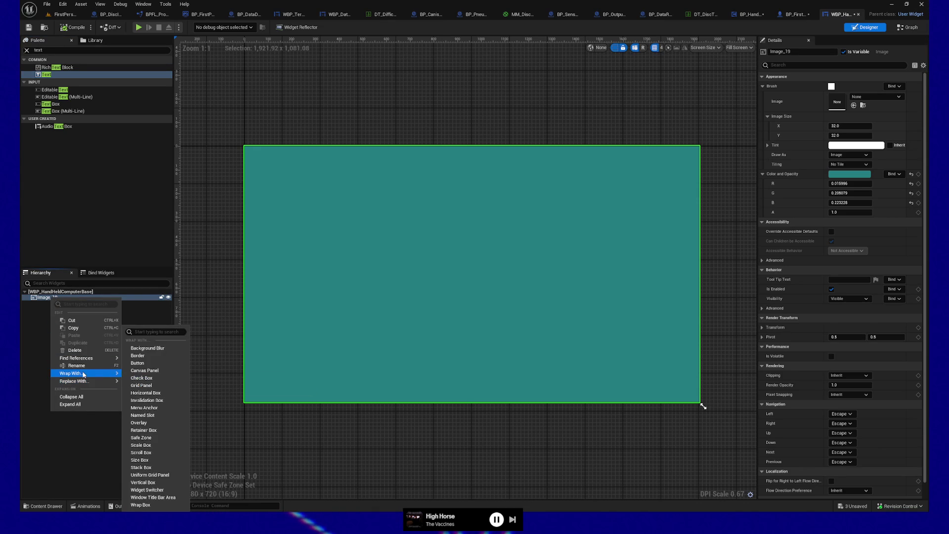
{"action": "left_click", "coordinate": [138, 423]}
{"action": "left_click", "coordinate": [64, 316]}
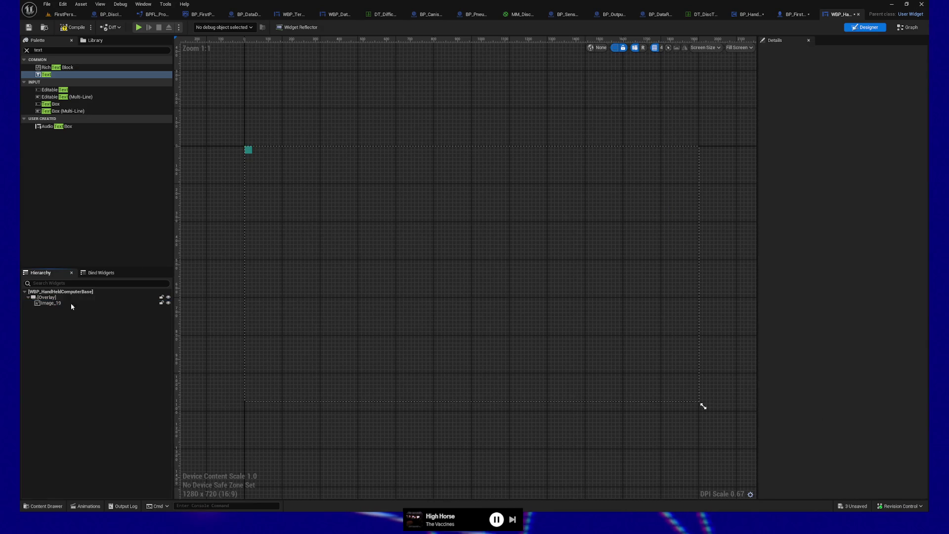
{"action": "left_click", "coordinate": [58, 304]}
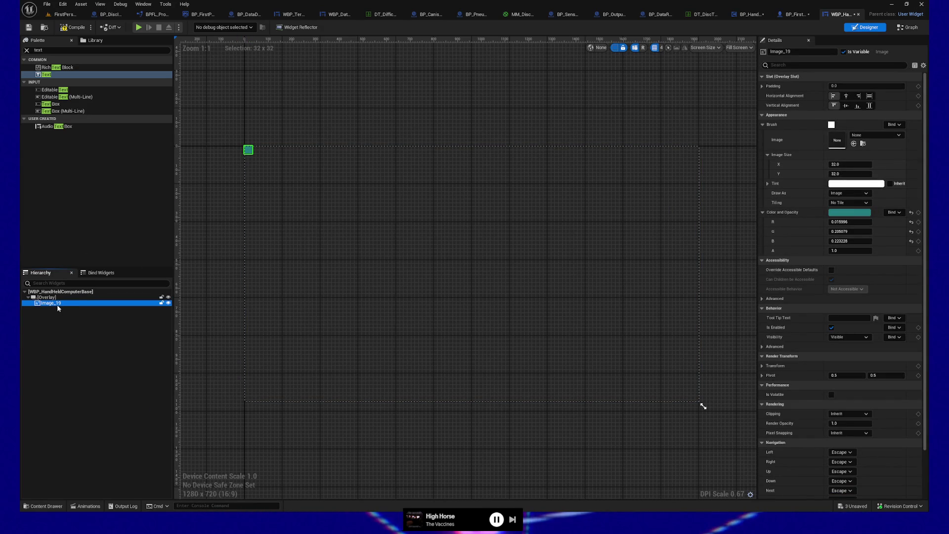
Set Image_19's image size to 640 by 480.
{"action": "left_click", "coordinate": [850, 164]}
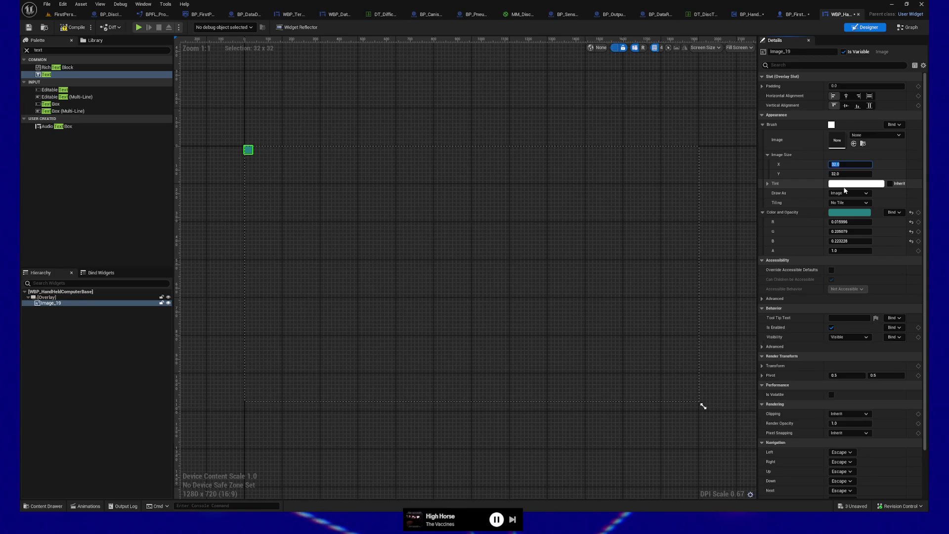
{"action": "type", "text": "64"}
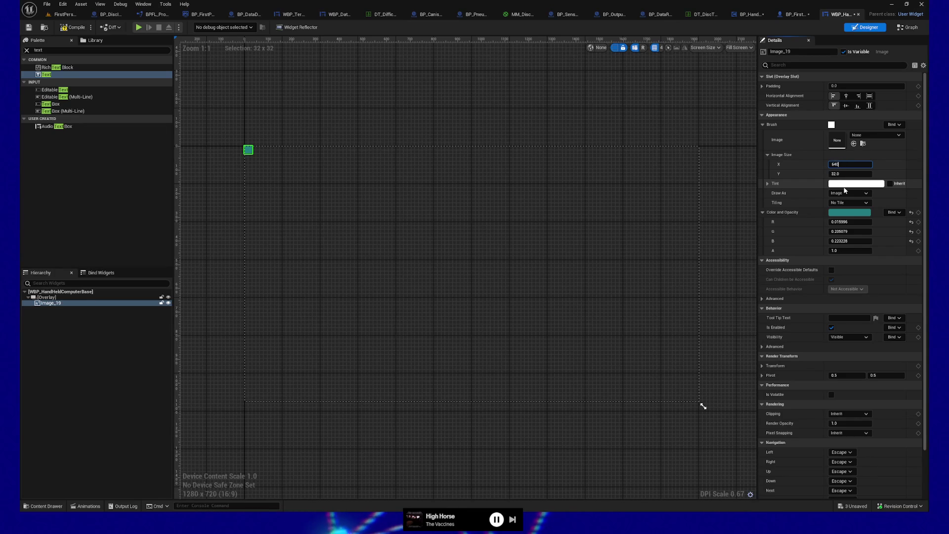
{"action": "type", "text": "0"}
{"action": "key", "text": "Tab"}
{"action": "type", "text": "480"}
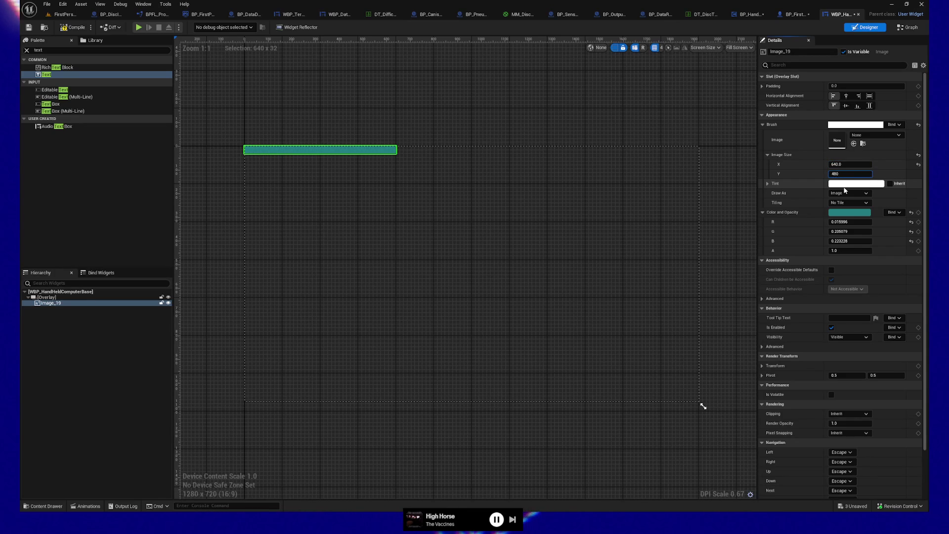
{"action": "key", "text": "Tab"}
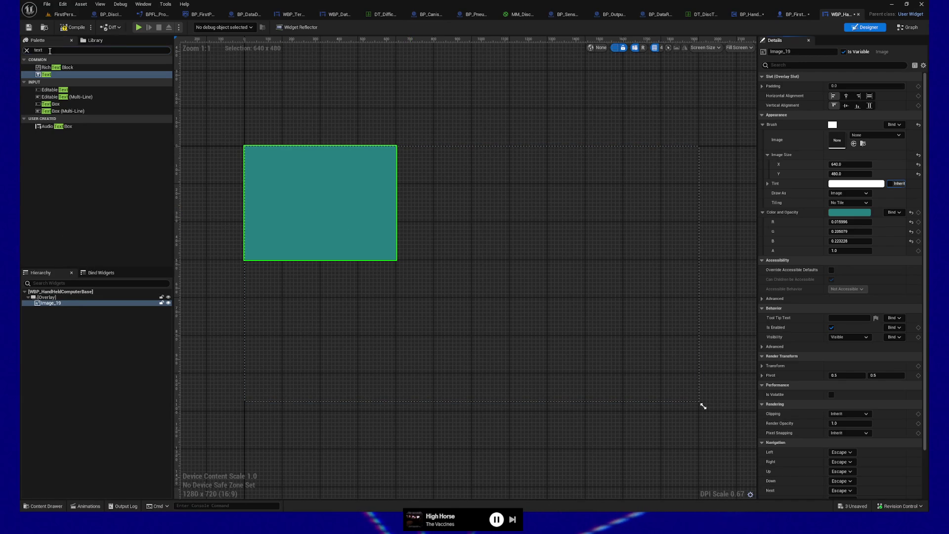
Preview the widget at its Desired size, then compile and save it.
{"action": "left_click", "coordinate": [734, 48]}
{"action": "left_click", "coordinate": [713, 48]}
{"action": "left_click", "coordinate": [744, 52]}
{"action": "left_click", "coordinate": [745, 50]}
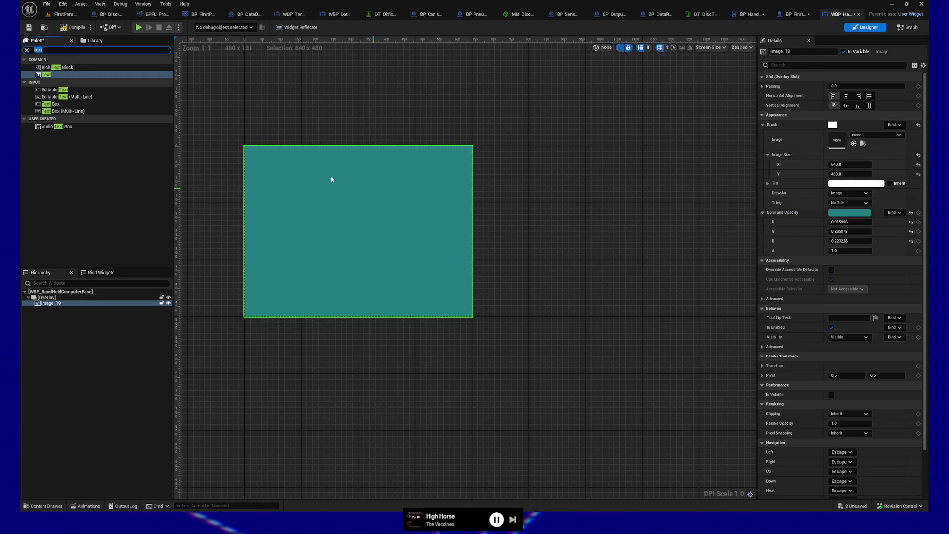
{"action": "left_click_drag", "start_coordinate": [229, 165], "coordinate": [318, 190]}
{"action": "scroll", "coordinate": [318, 190], "scroll_direction": "up", "scroll_amount": 2}
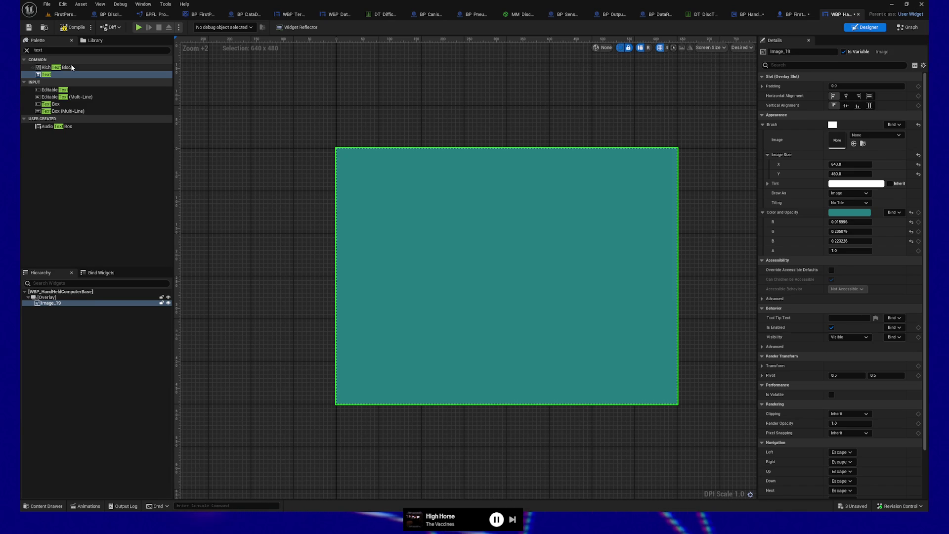
{"action": "left_click", "coordinate": [78, 30]}
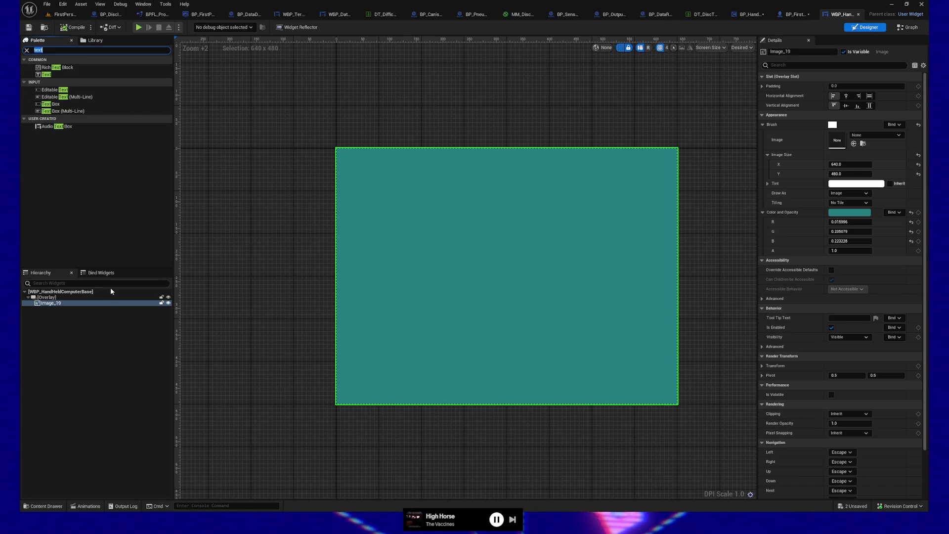
Add a Text Block into the Overlay over the teal image and compile the widget.
{"action": "left_click", "coordinate": [60, 284]}
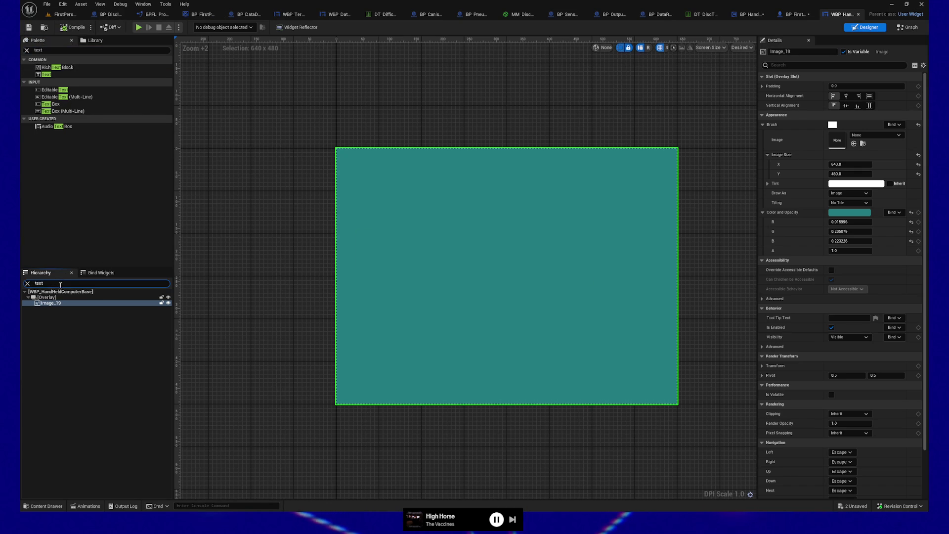
{"action": "key", "text": "BackSpace"}
{"action": "key", "text": "BackSpace"}
{"action": "key", "text": "BackSpace"}
{"action": "mouse_move", "coordinate": [62, 74]}
{"action": "left_mouse_down"}
{"action": "mouse_move", "coordinate": [65, 311]}
{"action": "mouse_move", "coordinate": [48, 299]}
{"action": "left_mouse_up"}
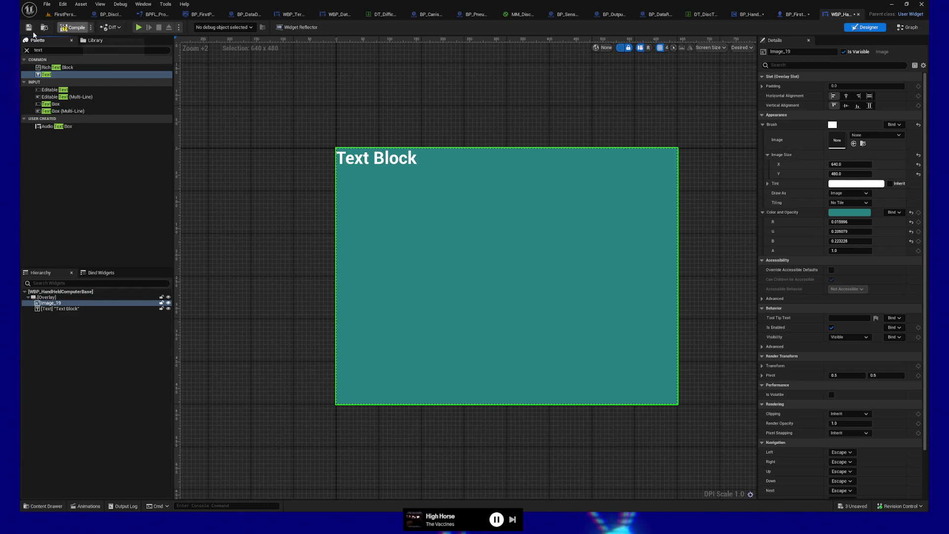
{"action": "left_click", "coordinate": [72, 27]}
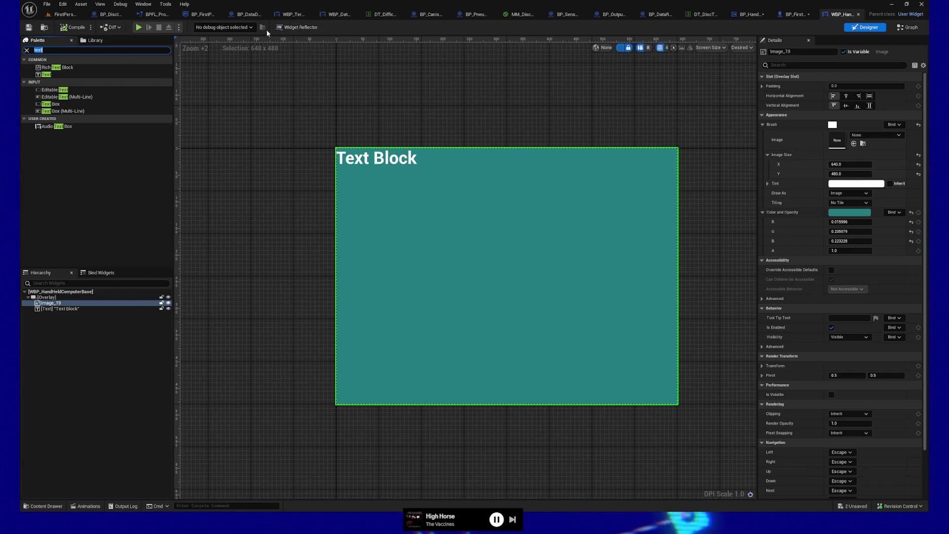
{"action": "key", "text": "alt+p"}
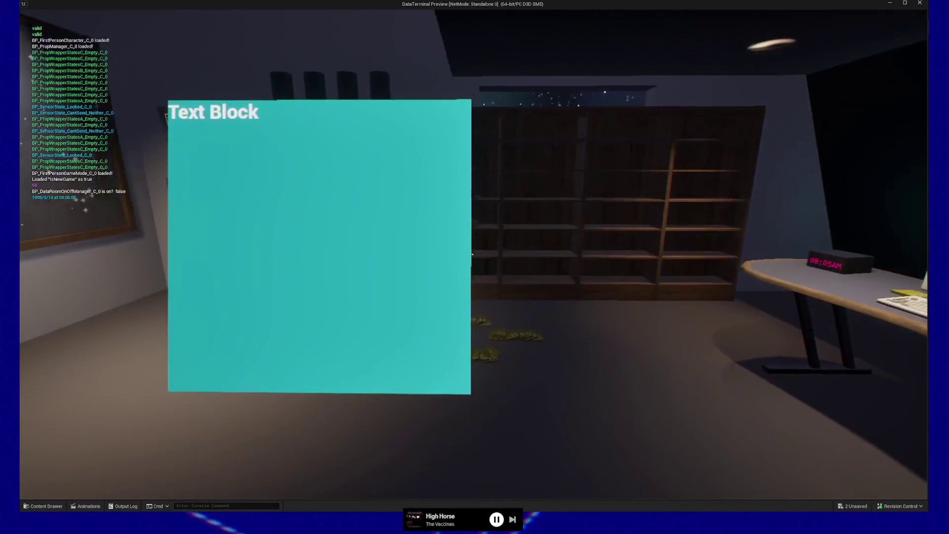
{"action": "key", "text": "w"}
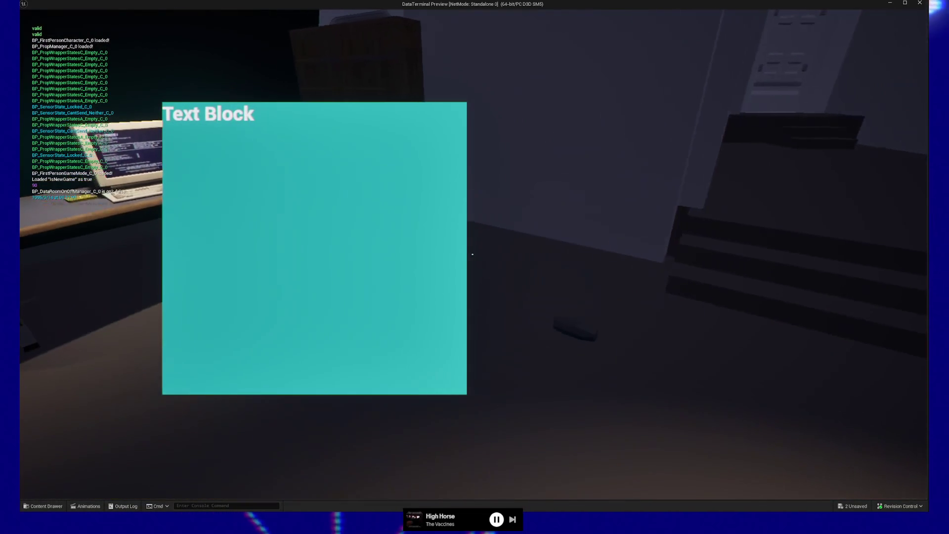
{"action": "key", "text": "w"}
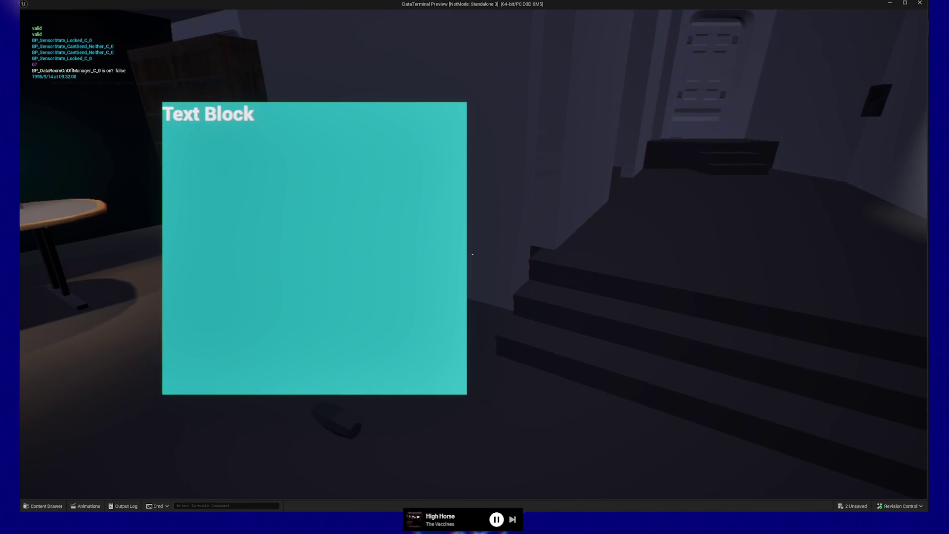
{"action": "key", "text": "Escape"}
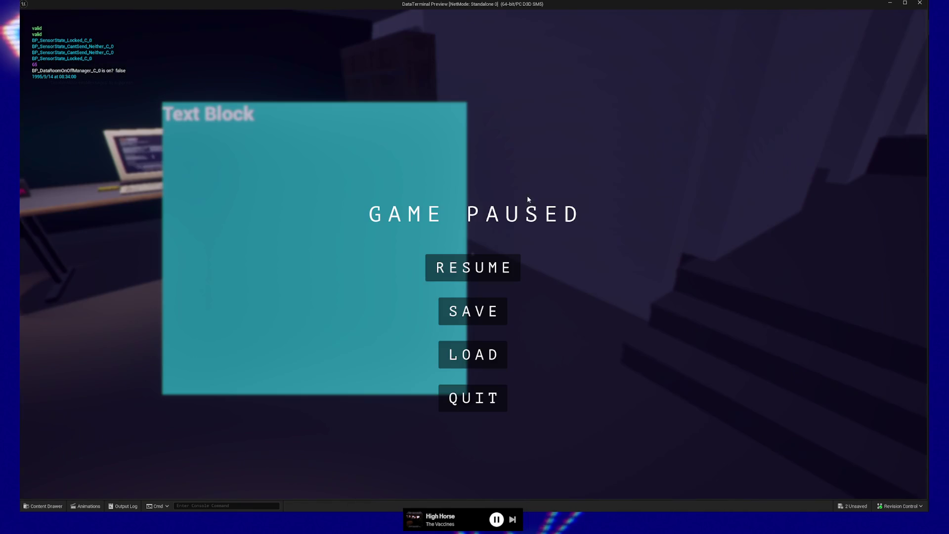
{"action": "left_click", "coordinate": [465, 405]}
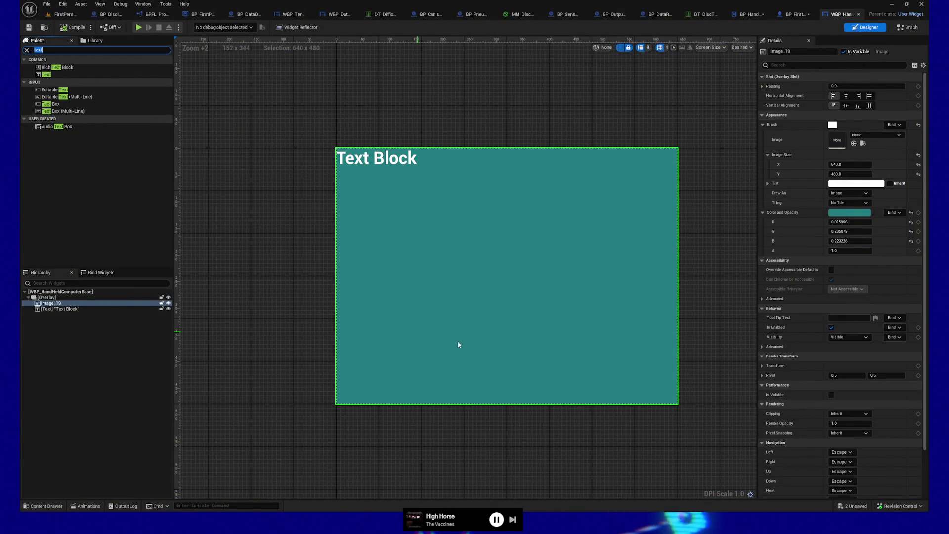
Set the HandHeldComputer draw size to 640 x 480, then compile and save the character blueprint.
{"action": "left_click", "coordinate": [785, 13]}
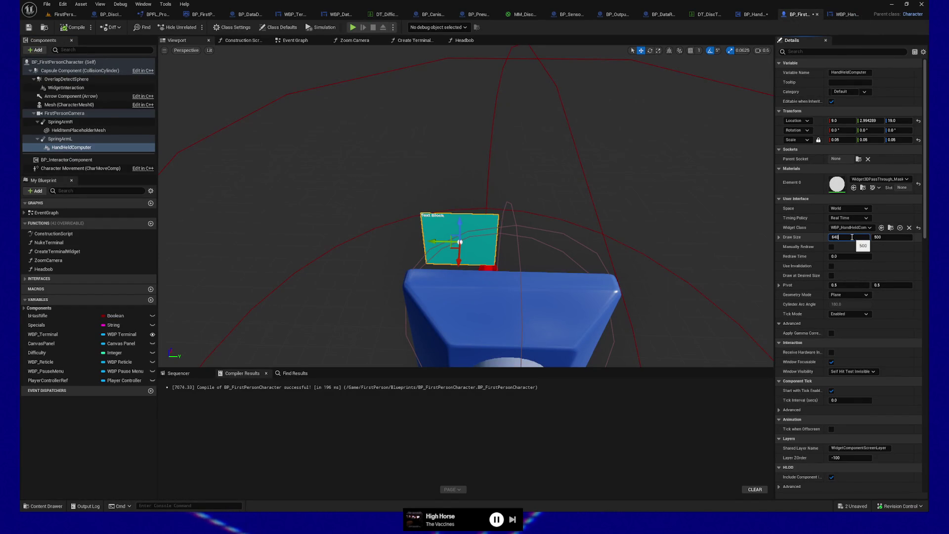
{"action": "type", "text": "0"}
{"action": "key", "text": "Tab"}
{"action": "key", "text": "Tab"}
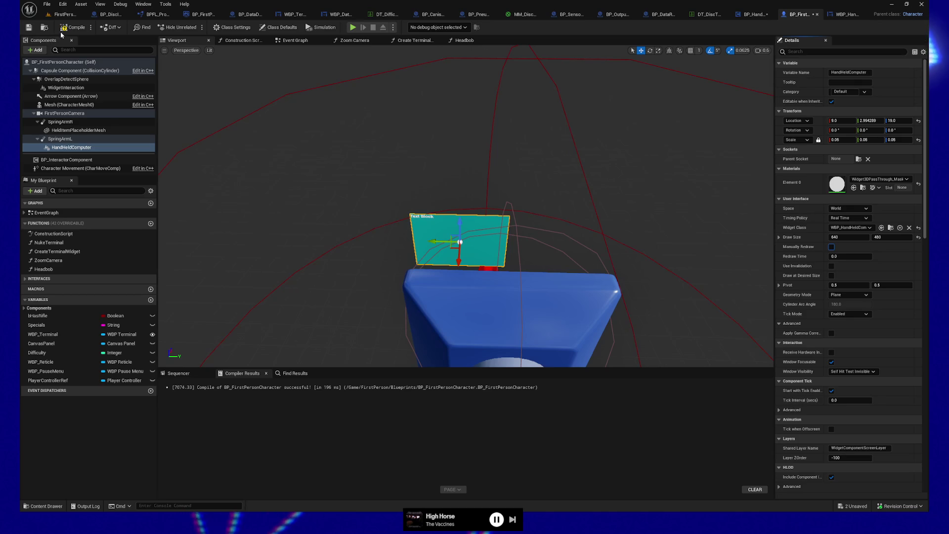
{"action": "left_click", "coordinate": [64, 27]}
{"action": "key", "text": "ctrl+s"}
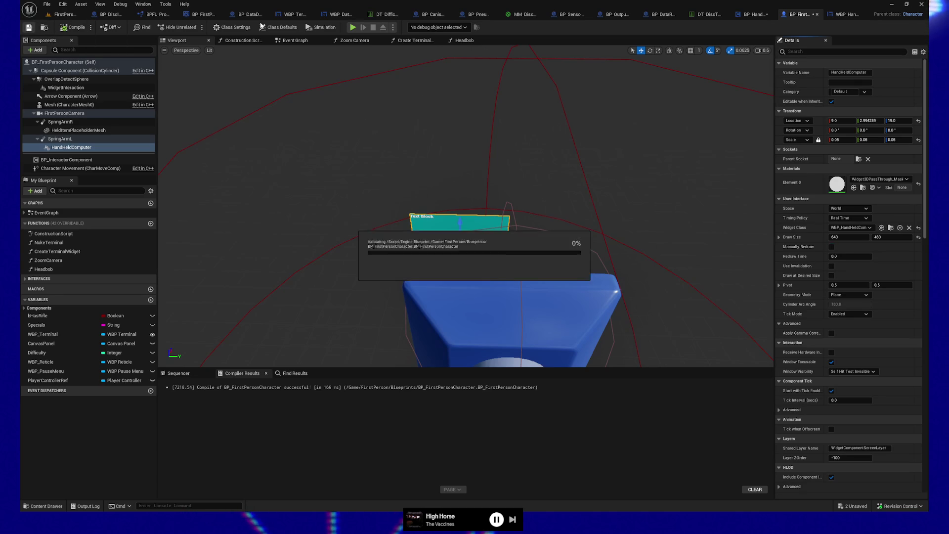
{"action": "left_click", "coordinate": [353, 28]}
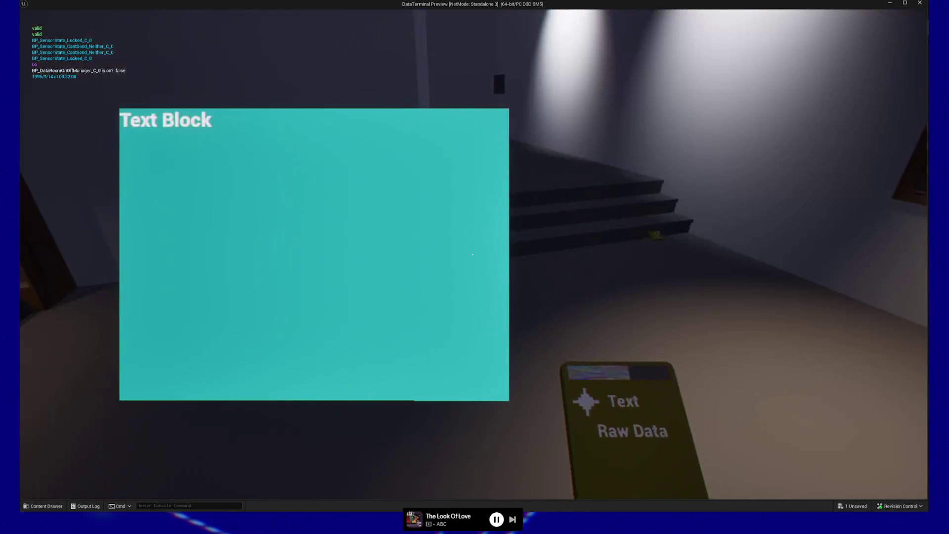
Look around the running preview at the teal handheld screen with its Text Block label.
{"action": "left_click", "coordinate": [473, 254]}
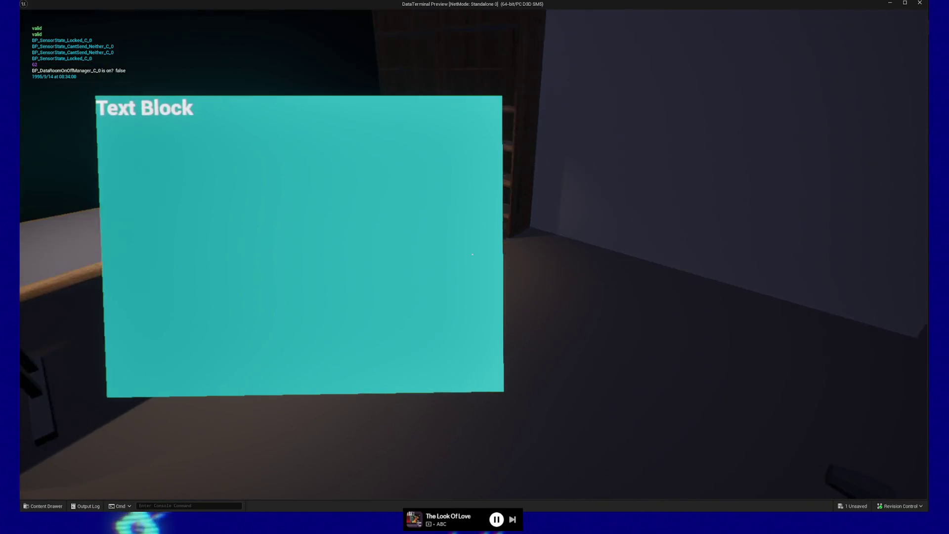